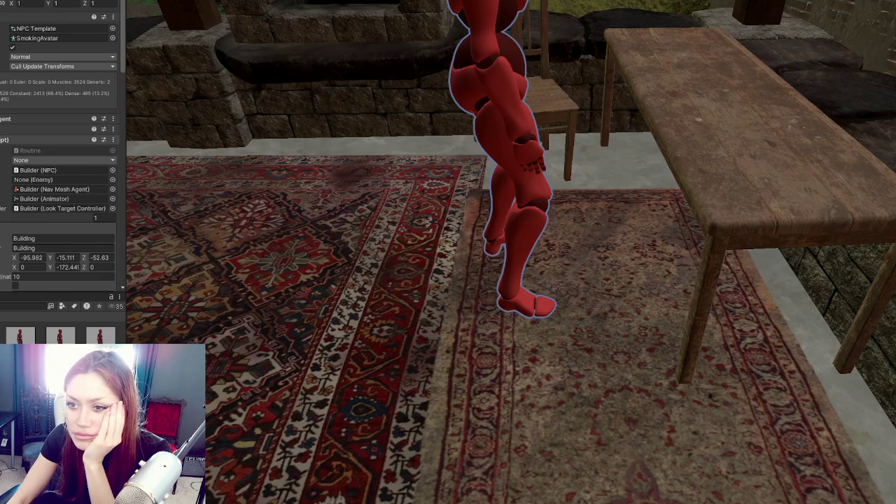
Step: Expand the NPC's NavMesh Agent to check Humanoid type, values 300 and 20, and High Quality avoidance
left_click(28, 118)
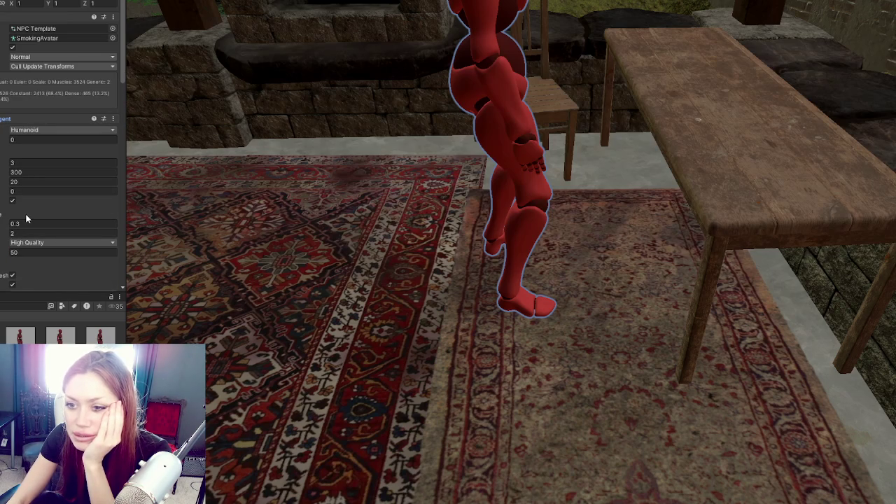
scroll(26, 218, "down", 1)
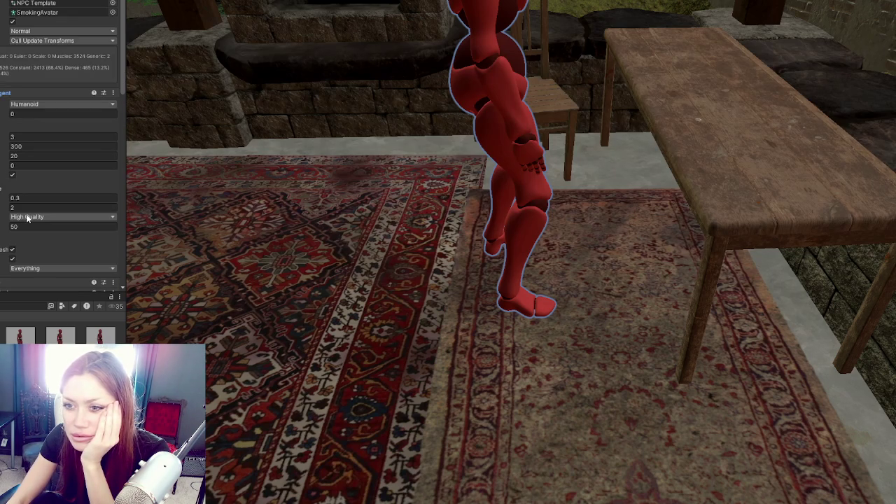
scroll(31, 115, "up", 1)
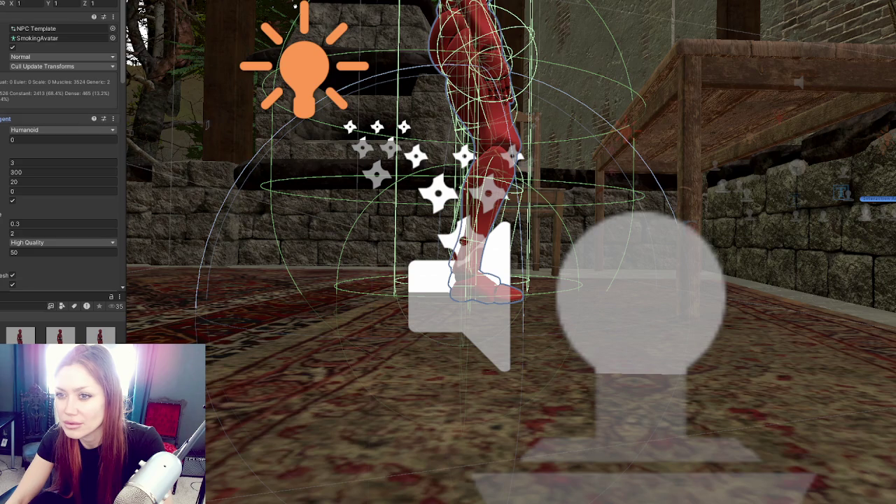
Step: Collapse the other components and set the Capsule Collider's Center Y to 1.14
left_click(7, 118)
left_click(7, 17)
left_click(7, 59)
left_click(6, 101)
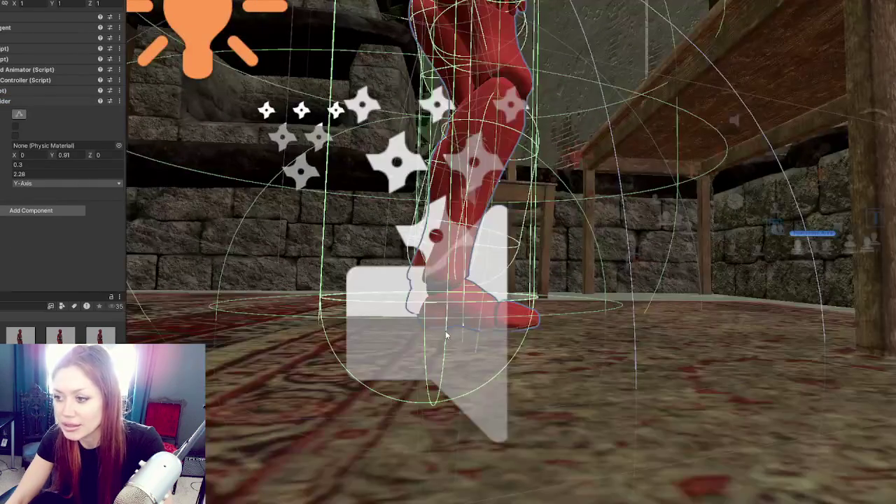
type("1.14")
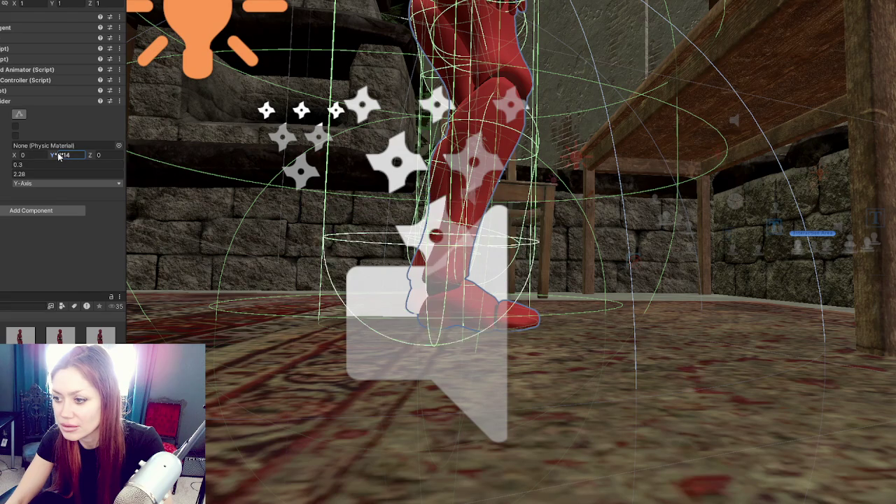
key("BackSpace")
type("1")
left_click_drag(394, 14, 364, 126)
left_click(63, 155)
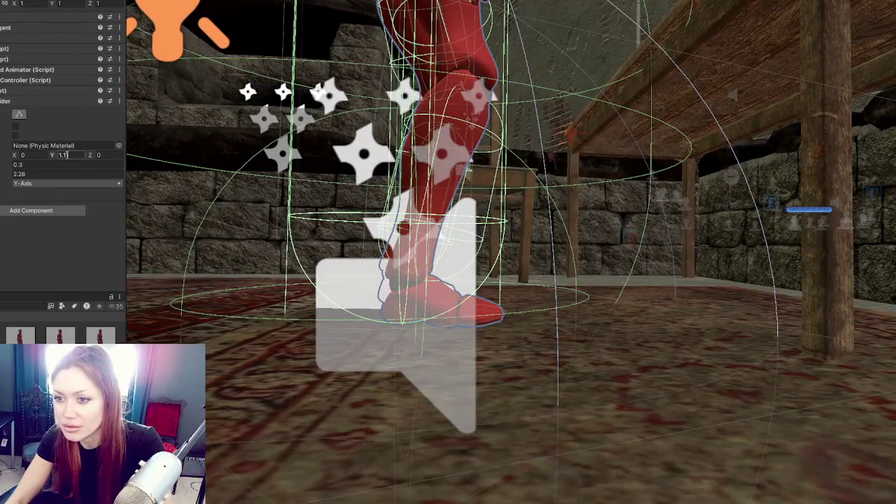
left_click_drag(55, 157, 59, 156)
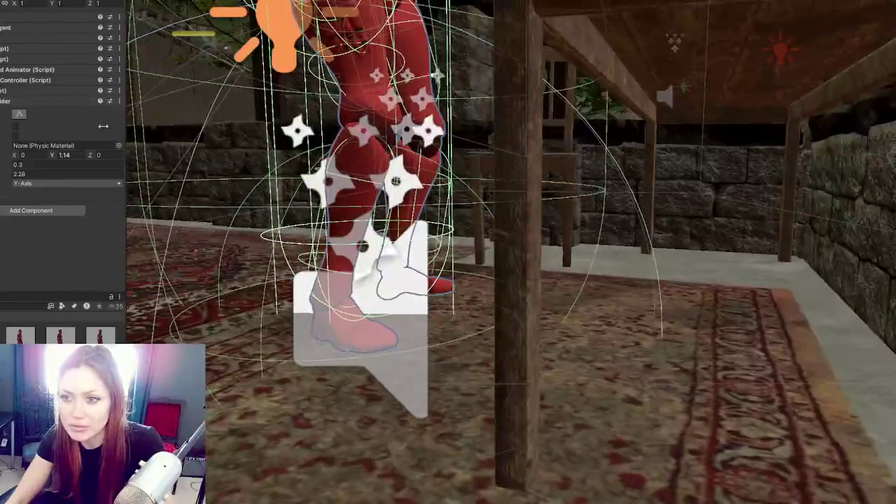
Step: Reselect the builder character root and orbit to an overhead view of the rug
left_click(2, 28)
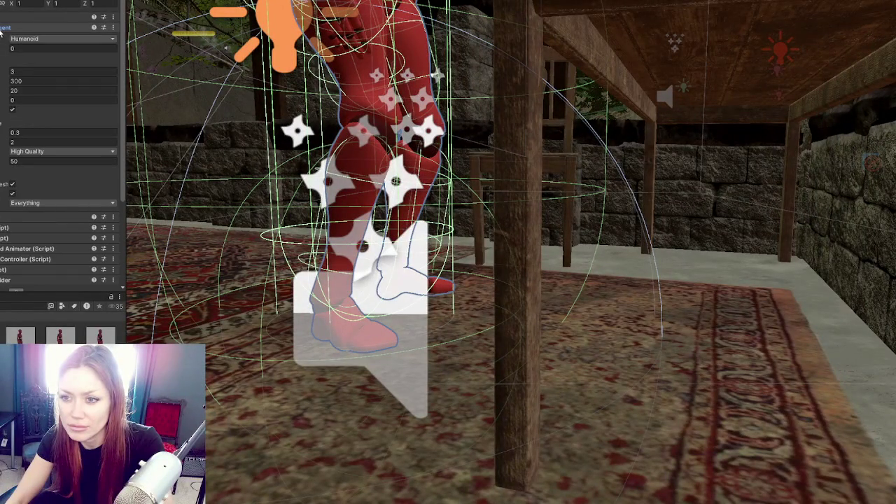
left_click(2, 28)
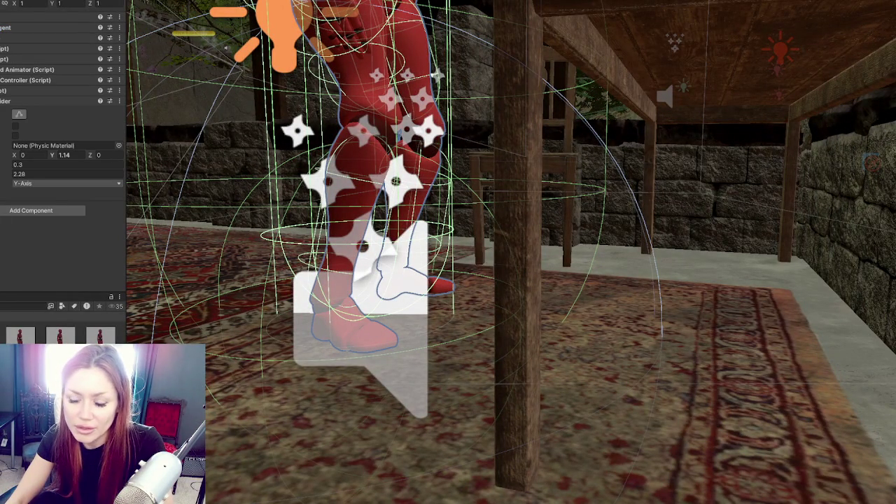
left_click(357, 322)
left_click(358, 321)
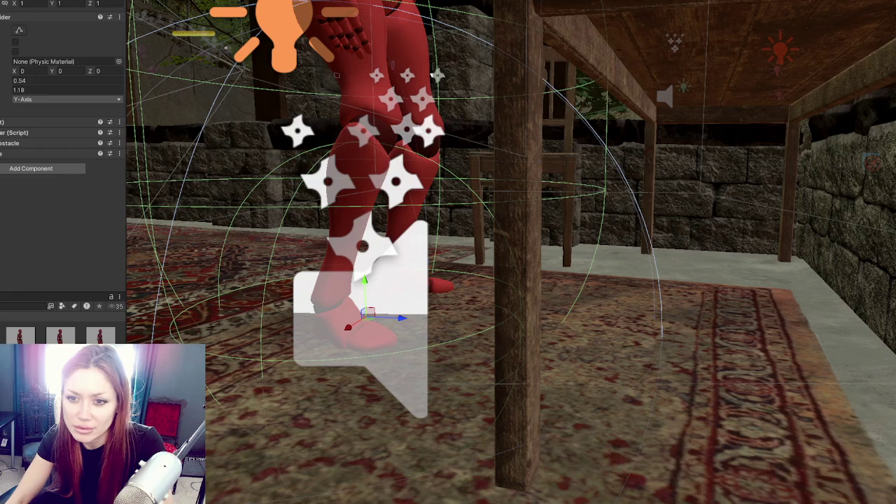
left_click(359, 321)
left_click(359, 320)
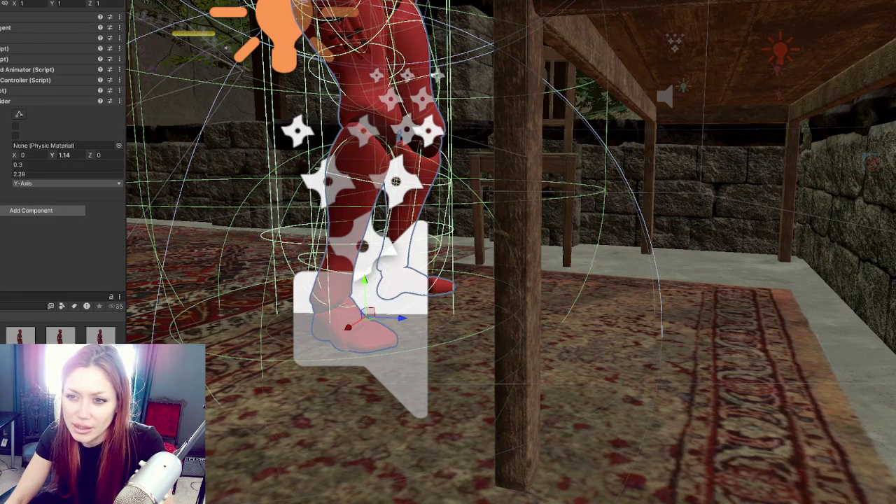
mouse_move(142, 128)
left_mouse_down()
mouse_move(658, 138)
mouse_move(449, 98)
mouse_move(357, 145)
left_mouse_up()
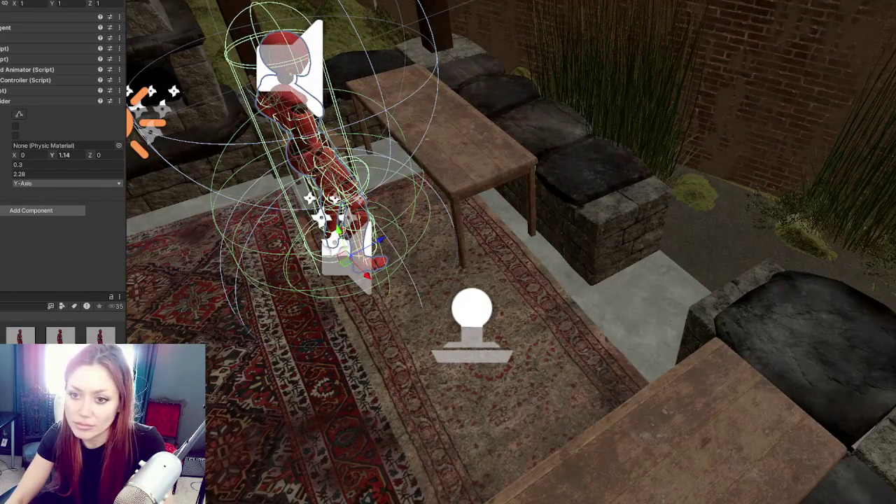
Step: Move the builder beside the table and set Building position -96.687, -15.111, -52.735, rotation Y 143.649
left_click_drag(369, 273, 432, 320)
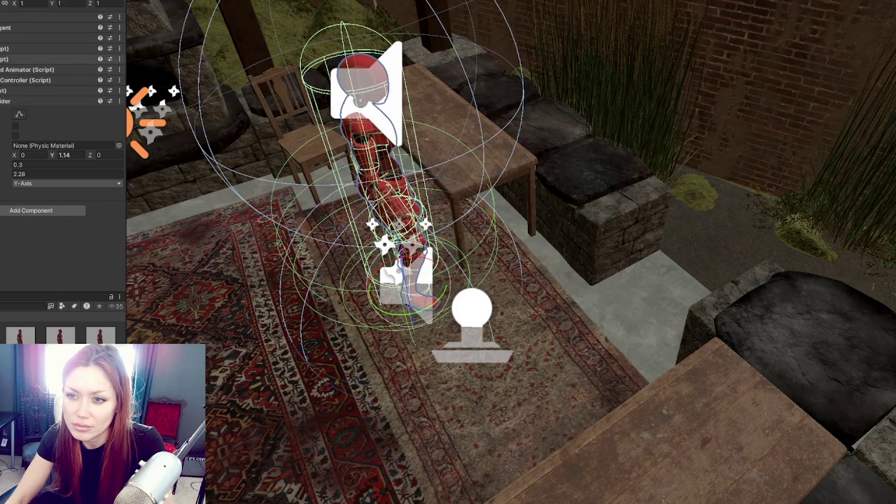
left_click(28, 48)
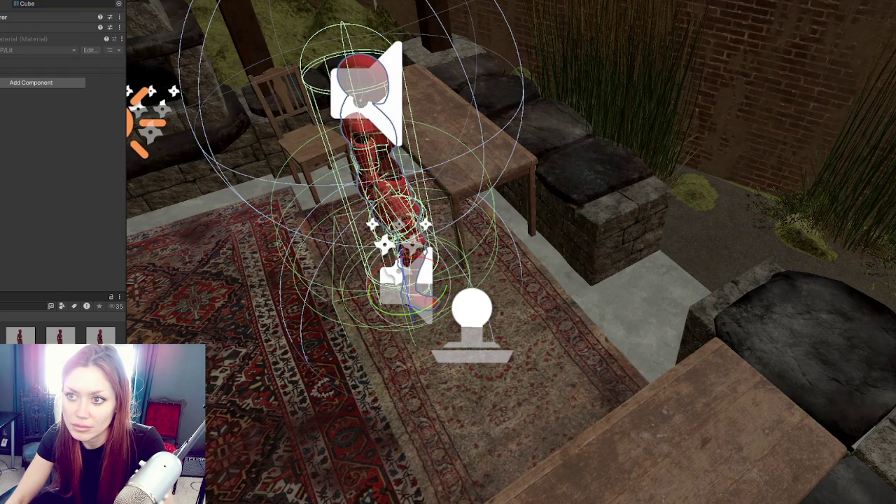
left_click(57, 168)
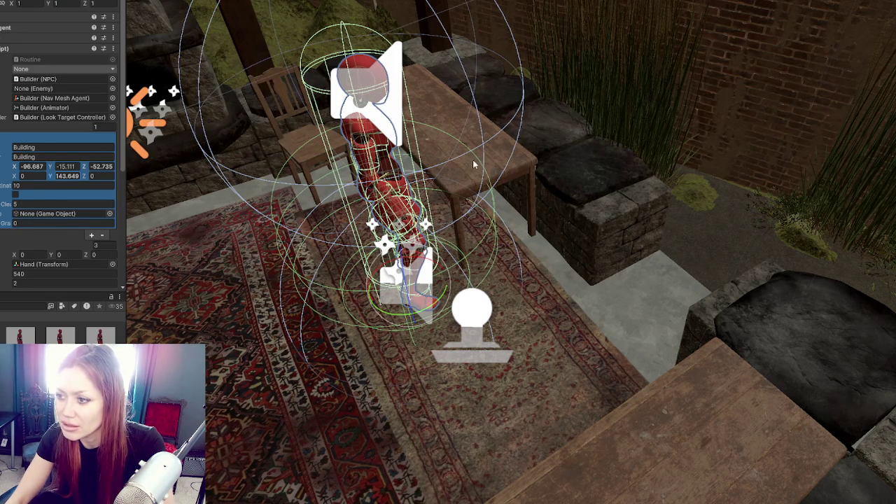
left_click(3, 306)
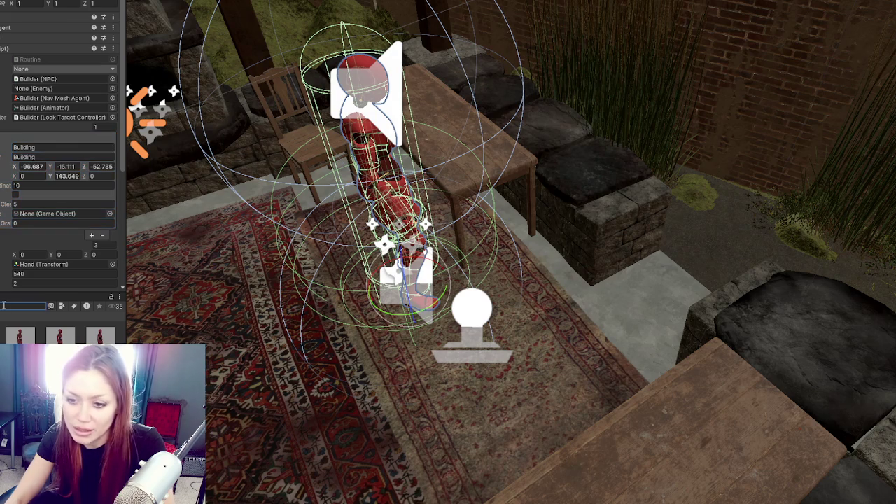
Step: Place a wicker basket beside the table and a slightly raised ScrapWood plank on the tabletop
key("BackSpace")
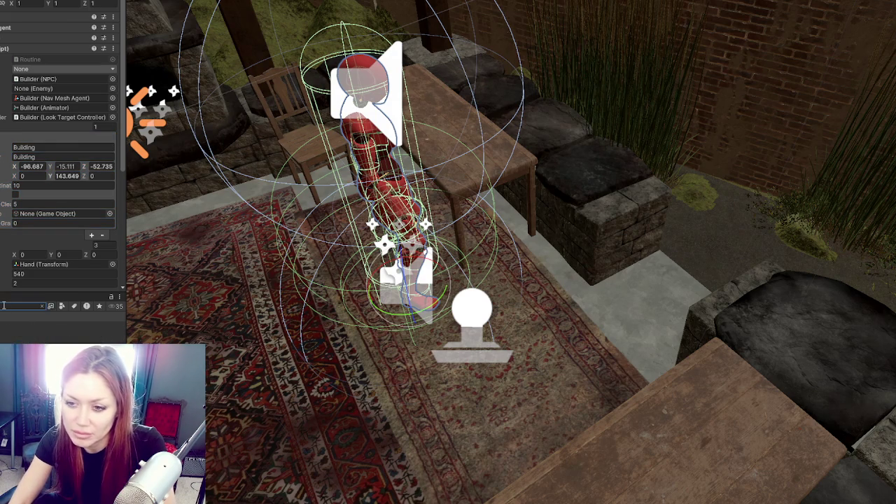
mouse_move(101, 336)
left_mouse_down()
mouse_move(527, 279)
mouse_move(470, 259)
mouse_move(493, 263)
mouse_move(483, 273)
mouse_move(476, 259)
left_mouse_up()
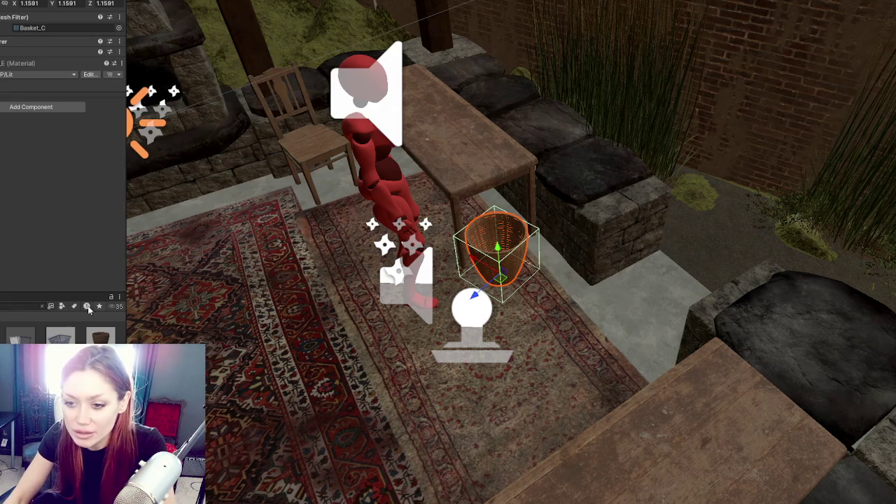
left_click(28, 310)
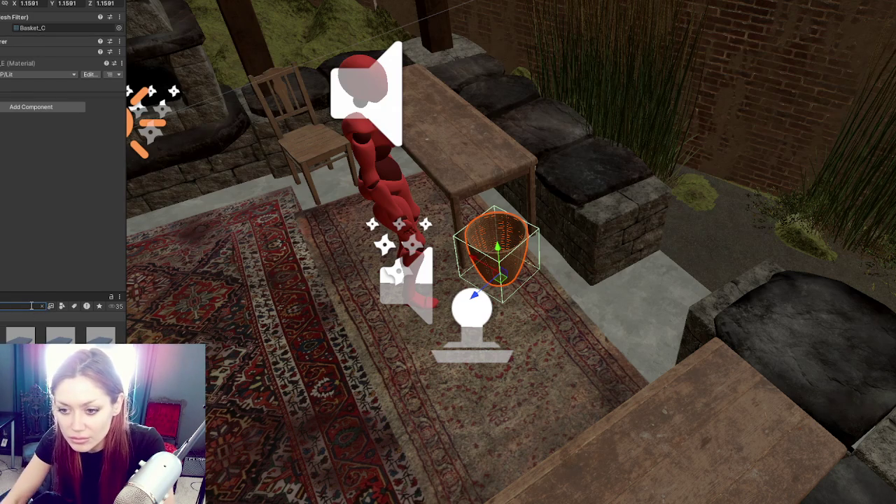
mouse_move(60, 336)
left_mouse_down()
mouse_move(362, 412)
mouse_move(476, 175)
mouse_move(448, 124)
mouse_move(435, 125)
left_mouse_up()
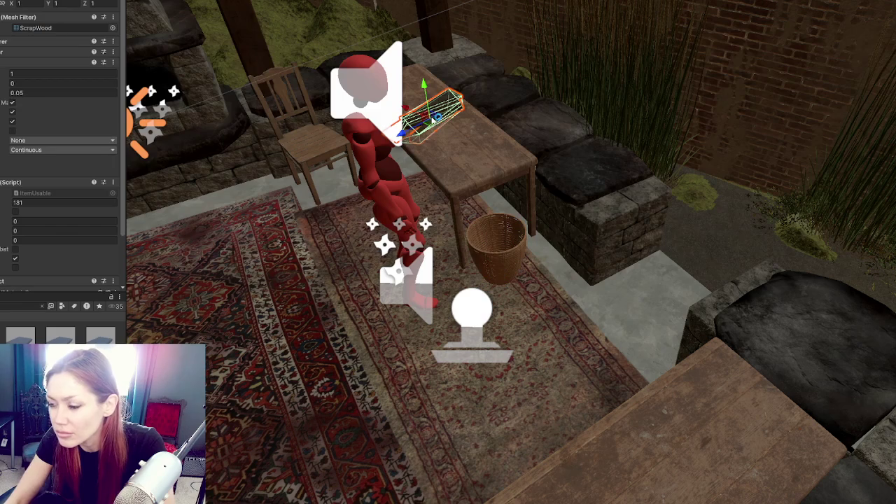
left_click_drag(424, 80, 425, 74)
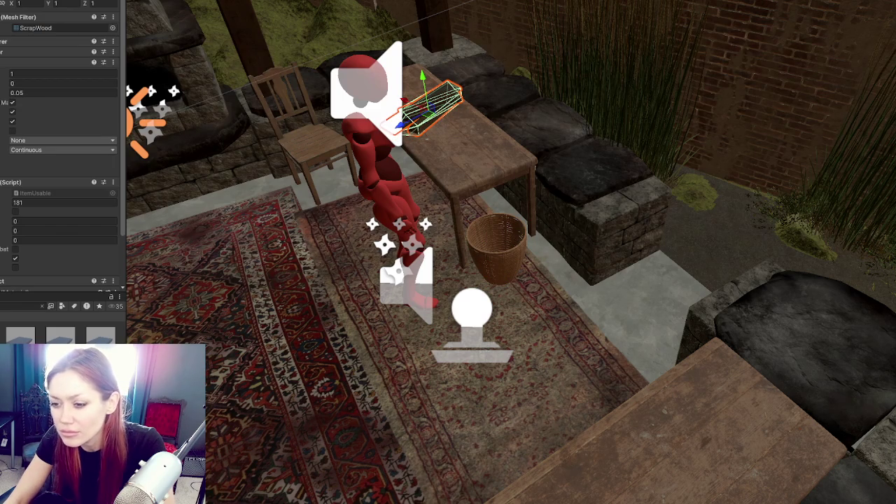
left_click_drag(439, 363, 541, 337)
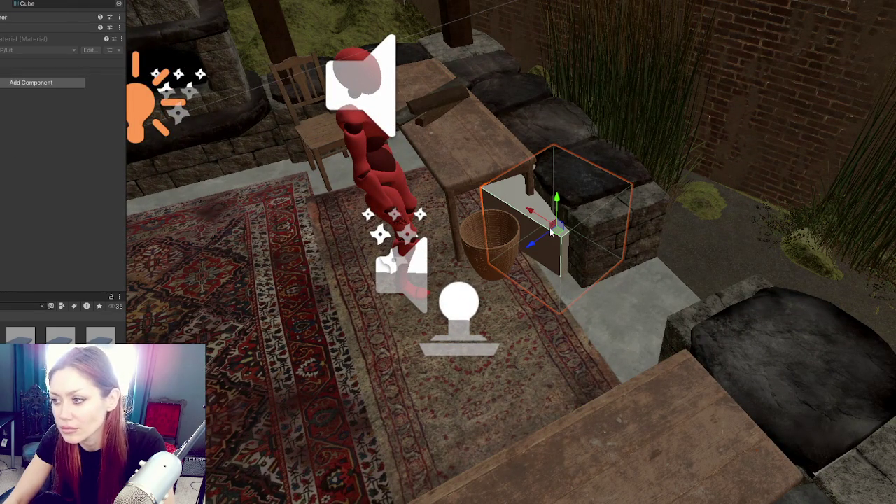
Step: Move the stretched cube onto the table's edge and rotate it to a tilted angle
mouse_move(547, 242)
left_mouse_down()
mouse_move(467, 280)
mouse_move(463, 183)
mouse_move(389, 169)
mouse_move(454, 129)
mouse_move(452, 119)
mouse_move(452, 133)
mouse_move(428, 144)
mouse_move(461, 163)
left_mouse_up()
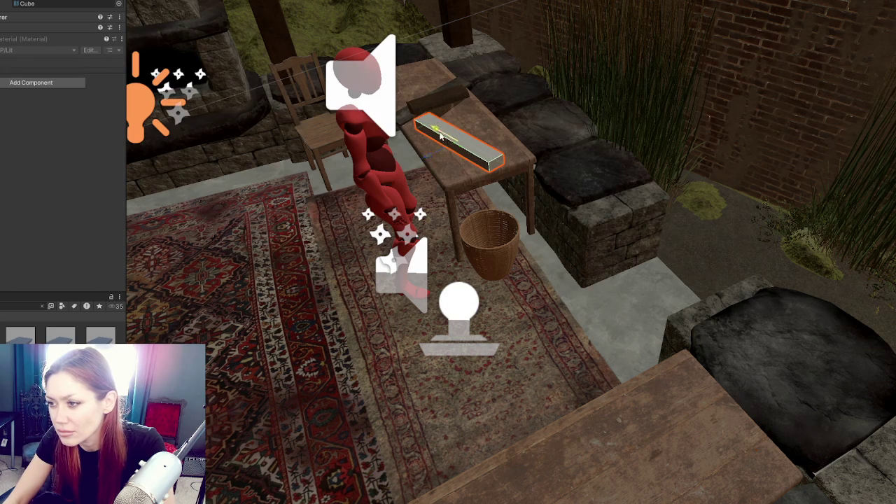
left_click_drag(439, 135, 464, 166)
key("e")
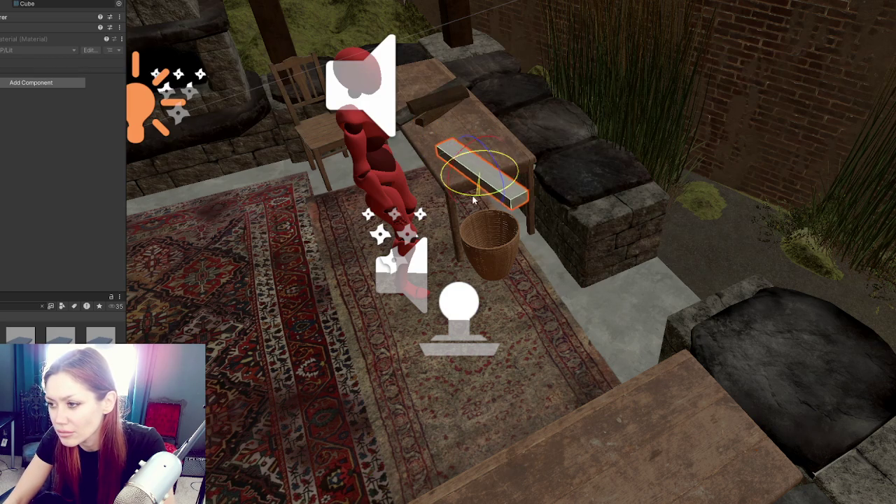
left_click_drag(474, 198, 449, 203)
key("f")
mouse_move(547, 265)
left_mouse_down()
mouse_move(717, 202)
mouse_move(555, 211)
mouse_move(333, 108)
left_mouse_up()
scroll(555, 210, "down", 2)
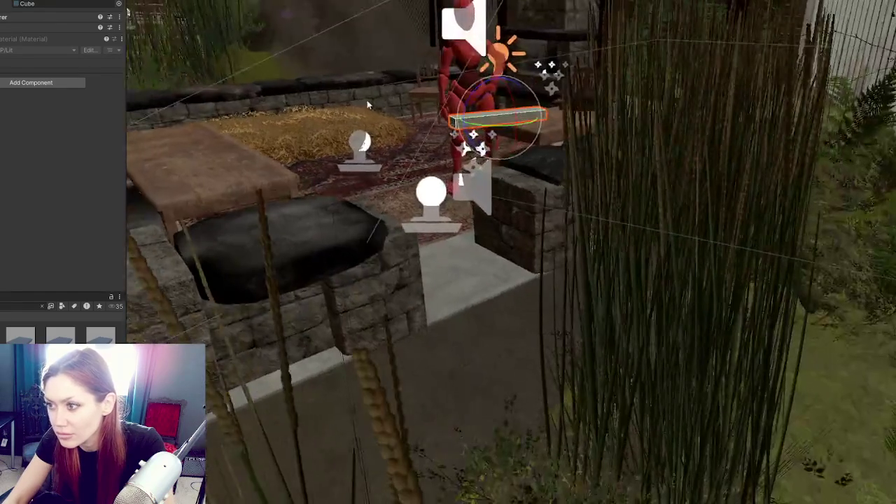
key("f")
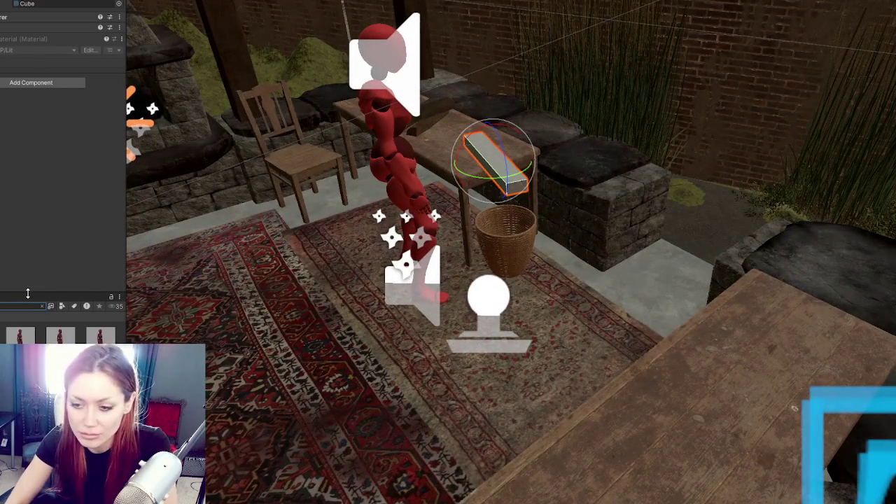
Step: Filter the Project panel to materials and preview dark and orange-brown wood on the plank
left_click(62, 306)
left_click(83, 357)
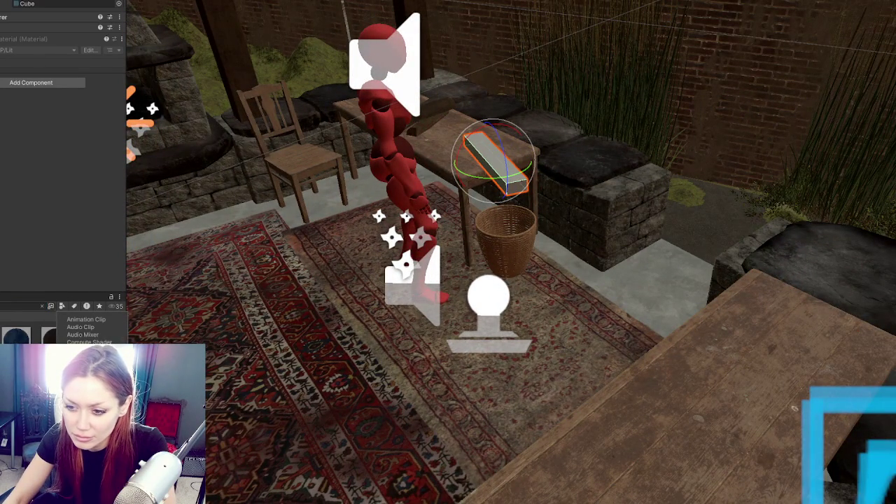
left_click_drag(95, 336, 507, 172)
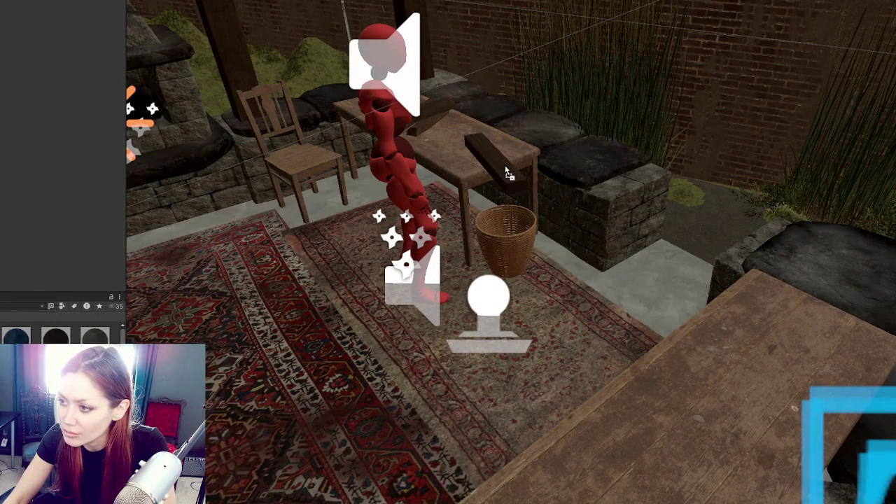
scroll(62, 329, "down", 1)
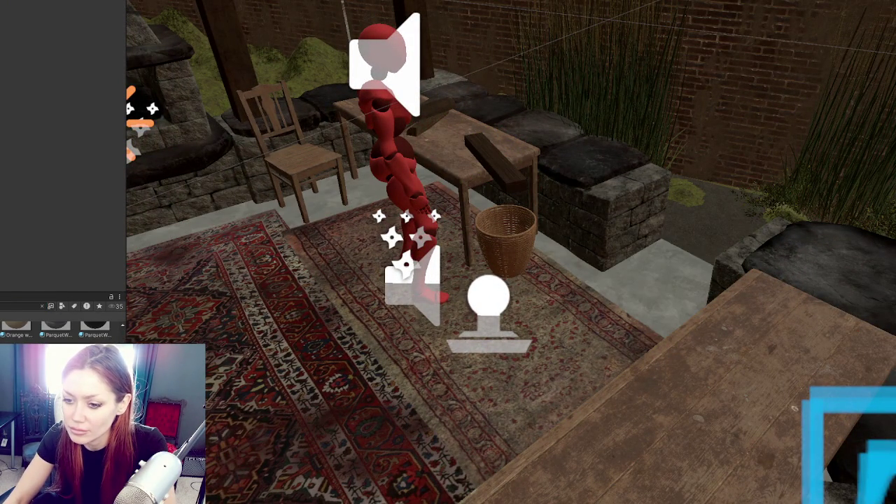
mouse_move(16, 324)
left_mouse_down()
mouse_move(488, 156)
mouse_move(496, 163)
left_mouse_up()
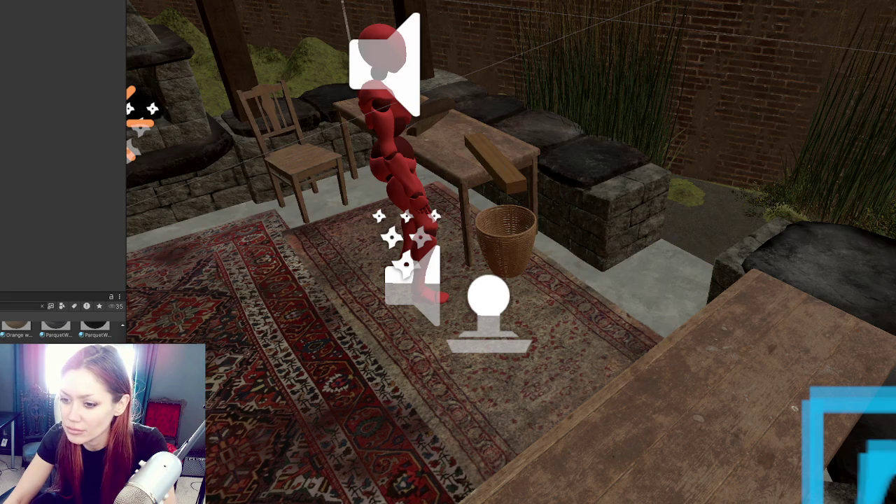
scroll(61, 329, "down", 3)
scroll(61, 330, "up", 1)
Step: Preview more wood materials, then apply a light wood material to the plank
left_click_drag(320, 287, 519, 185)
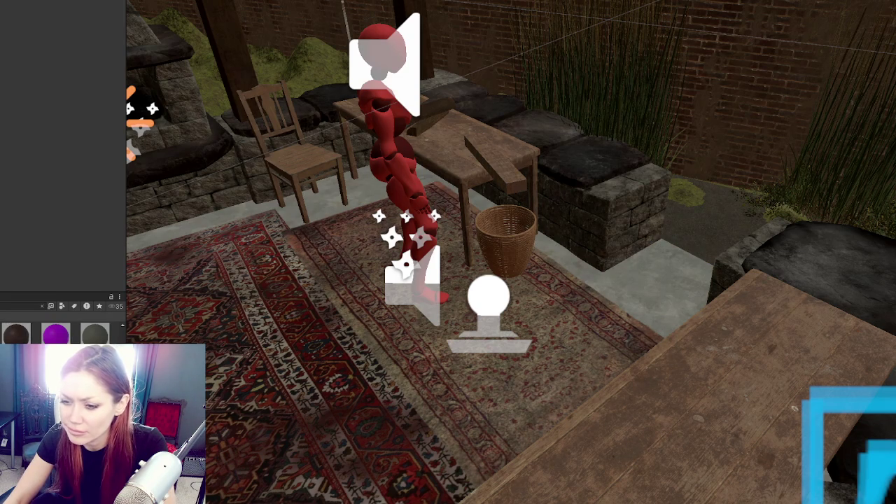
scroll(61, 329, "up", 1)
mouse_move(56, 335)
left_mouse_down()
mouse_move(583, 186)
mouse_move(517, 192)
left_mouse_up()
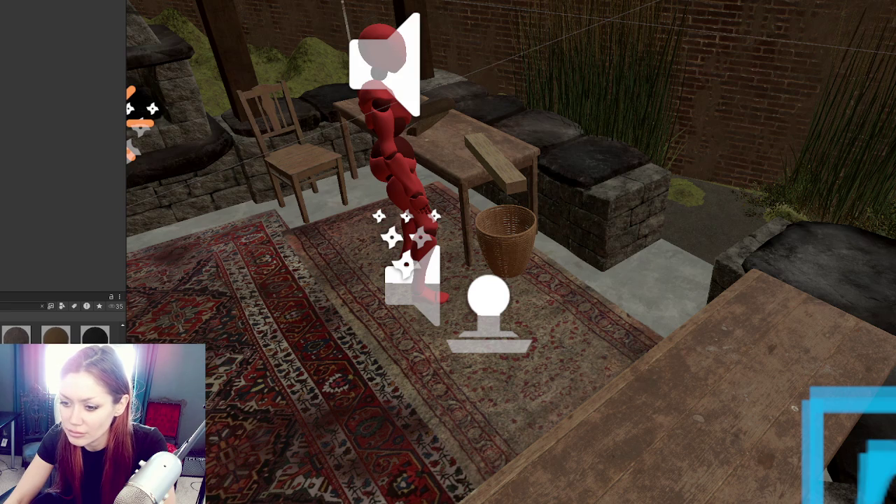
scroll(62, 330, "down", 1)
mouse_move(55, 324)
left_mouse_down()
mouse_move(507, 177)
mouse_move(558, 210)
mouse_move(534, 223)
left_mouse_up()
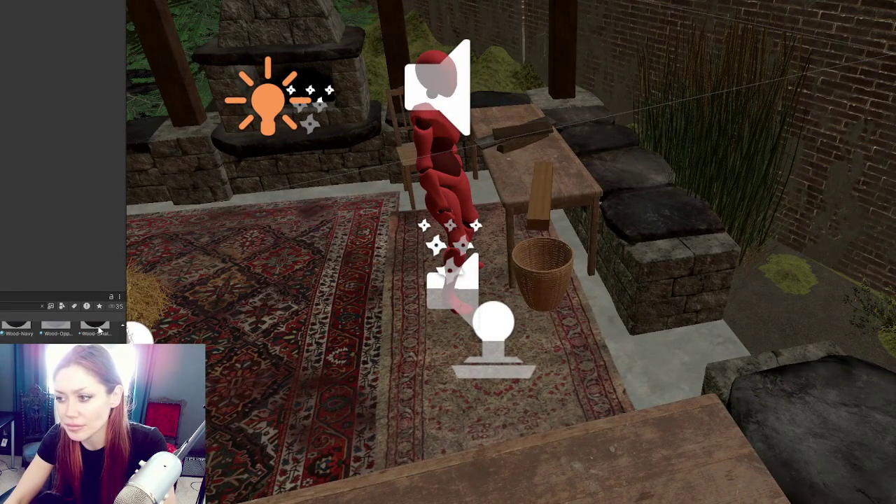
left_click(539, 196)
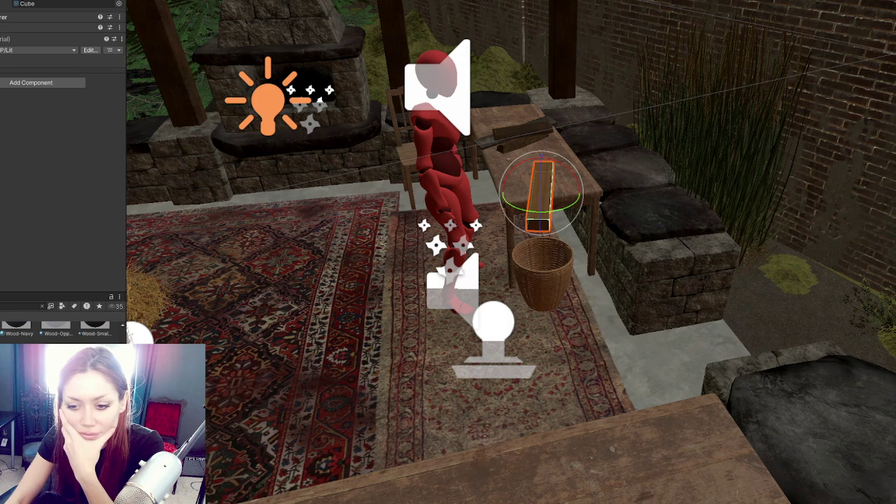
Step: Select the red builder NPC to show its routine settings with the Building entry
right_click(104, 177)
mouse_move(209, 183)
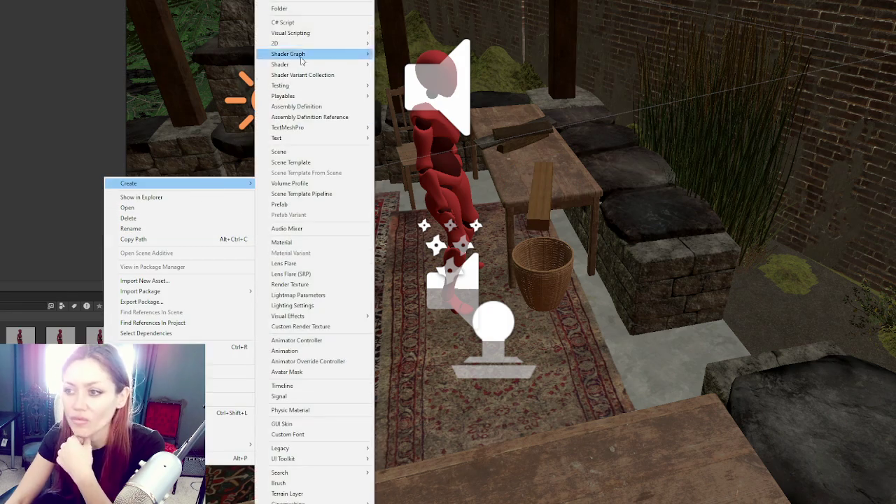
left_click(302, 8)
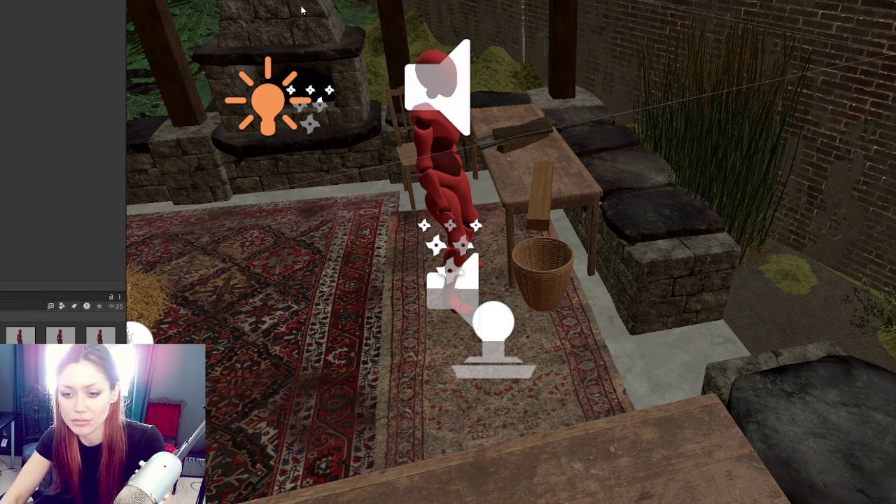
left_click(539, 190)
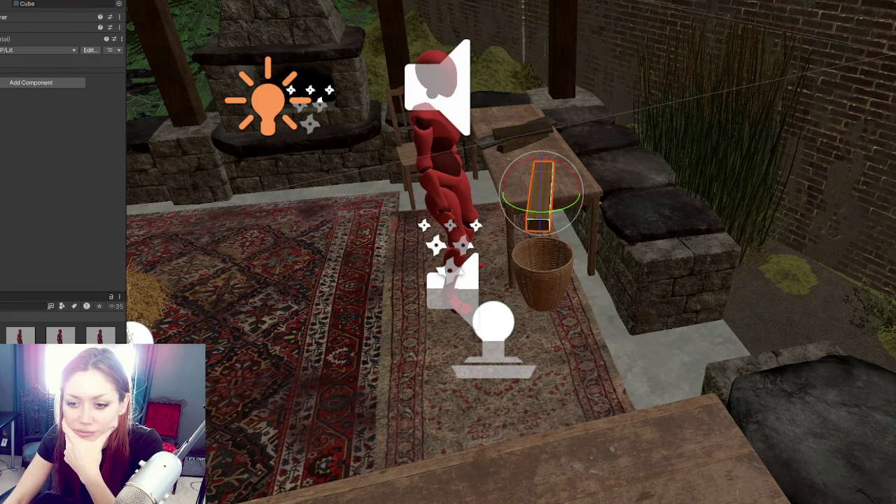
scroll(63, 105, "up", 2)
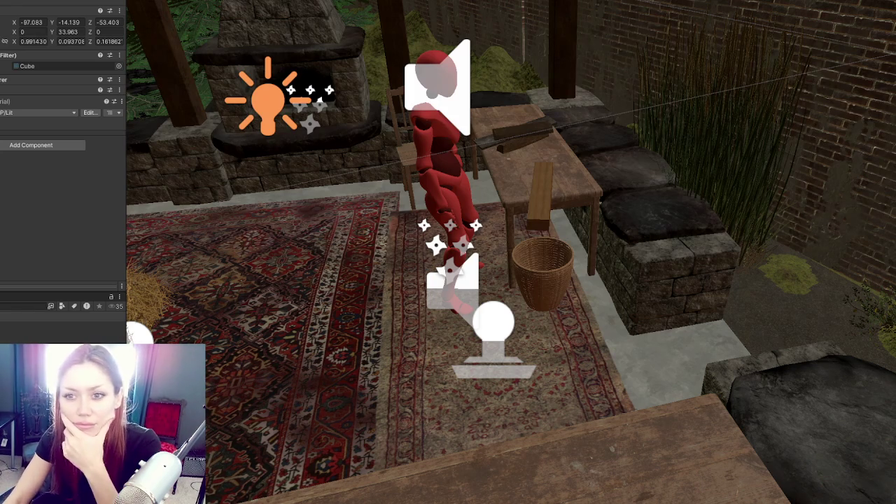
left_click(432, 197)
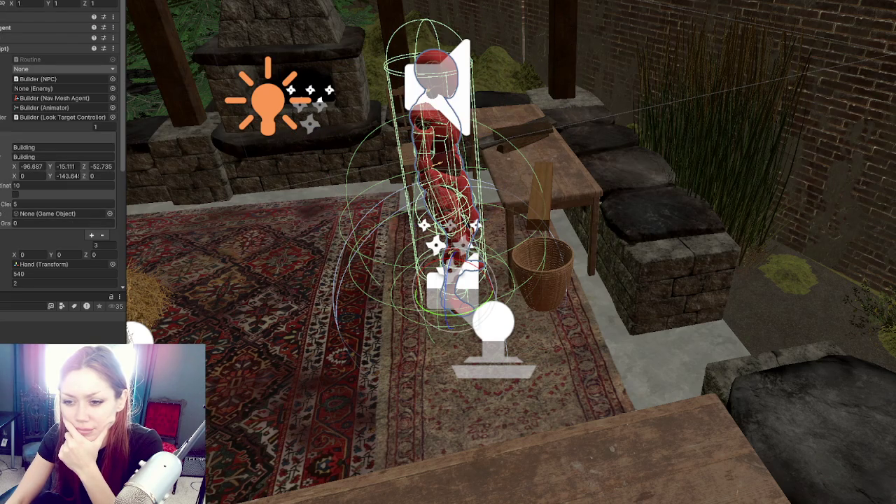
Step: Assign Scrap Wood Piece to the Building routine and add a second identical Building entry
scroll(63, 146, "down", 2)
left_click_drag(1, 185, 57, 185)
left_click(56, 194)
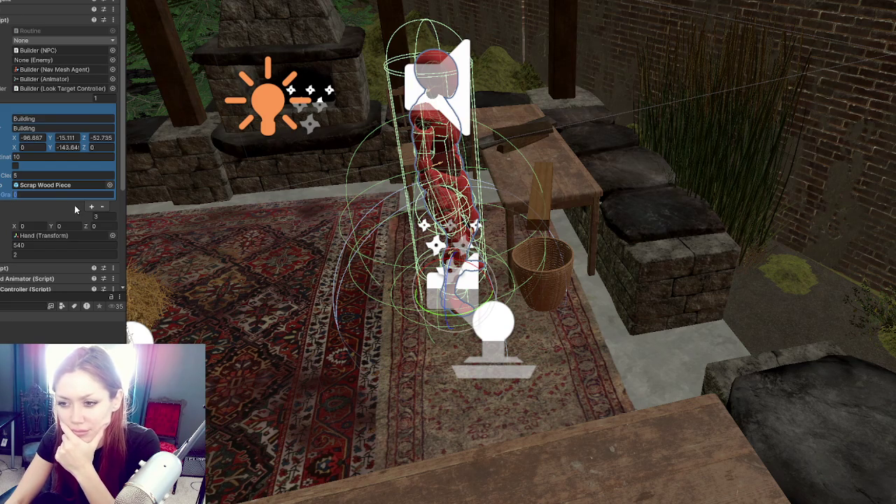
left_click(90, 206)
left_click(56, 208)
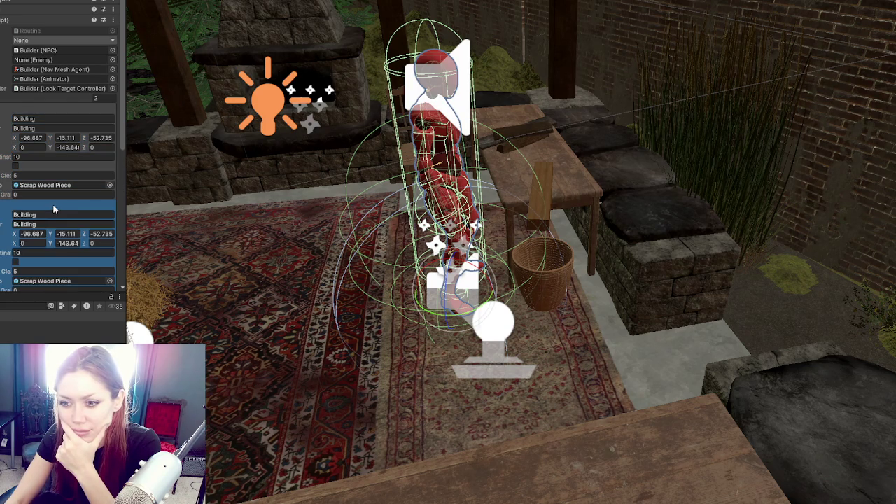
scroll(63, 200, "down", 2)
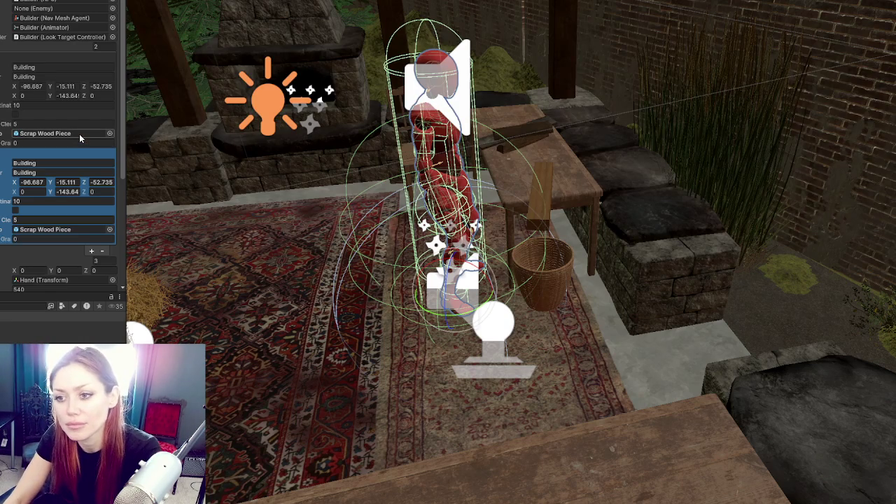
Step: Clear the first Building entry's prop and rename the second entry to Idling
left_click(79, 134)
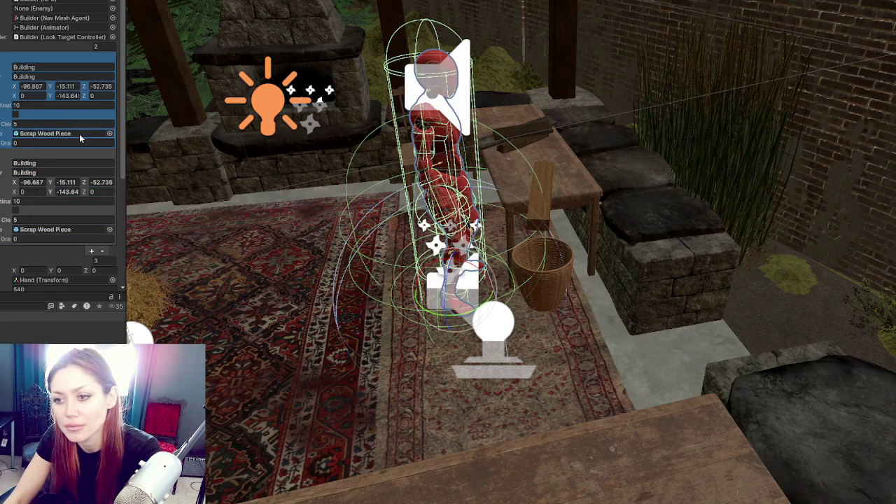
key("Delete")
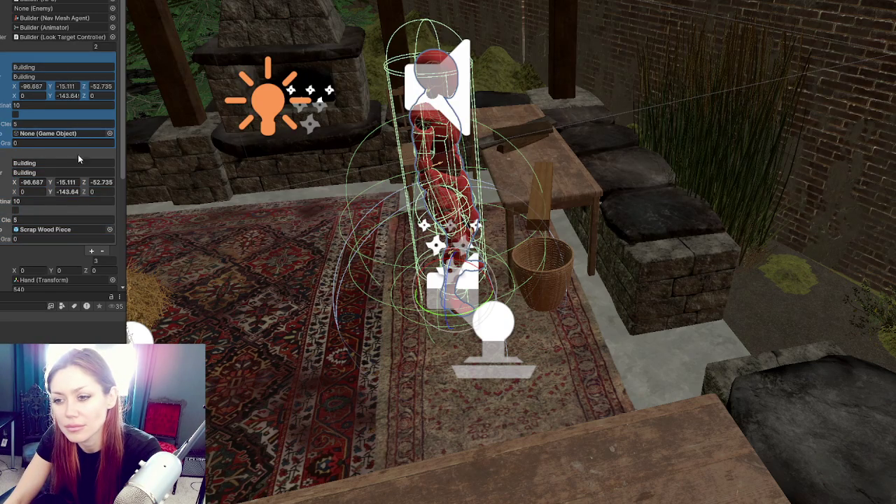
left_click(52, 163)
type("Idling")
left_click(60, 174)
type("Idling")
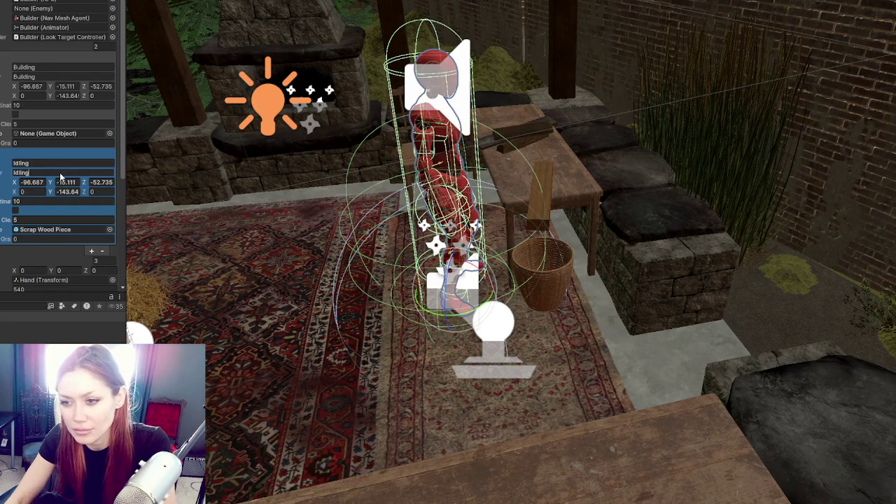
Step: Set the Idling entry's fields to 4, 0 and 6
left_click(40, 238)
type("4")
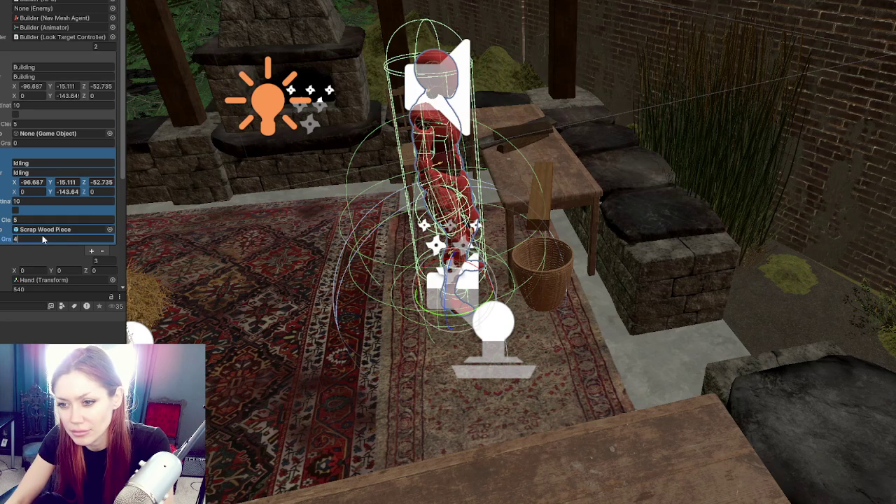
left_click(17, 220)
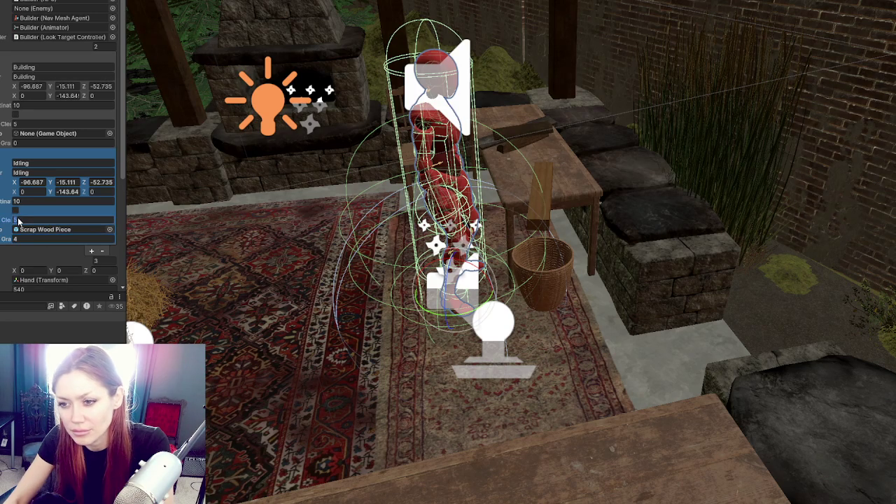
type("0")
left_click(43, 202)
type("6")
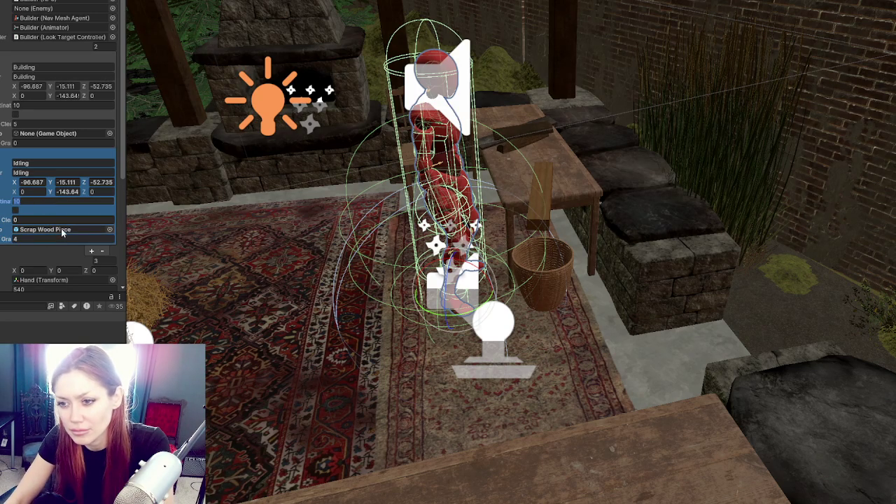
left_click(51, 106)
Step: Set the Building entry's fields to 6 and 0
left_click(45, 105)
type("6")
left_click(21, 123)
type("0")
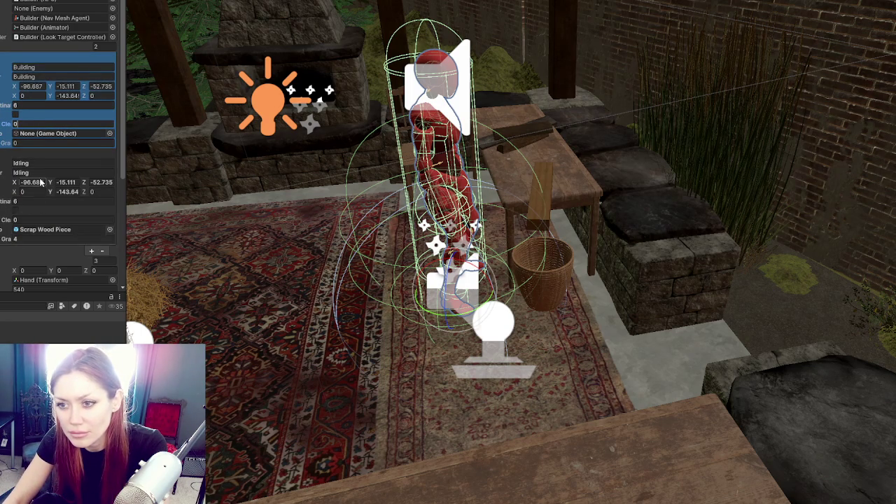
left_click(539, 190)
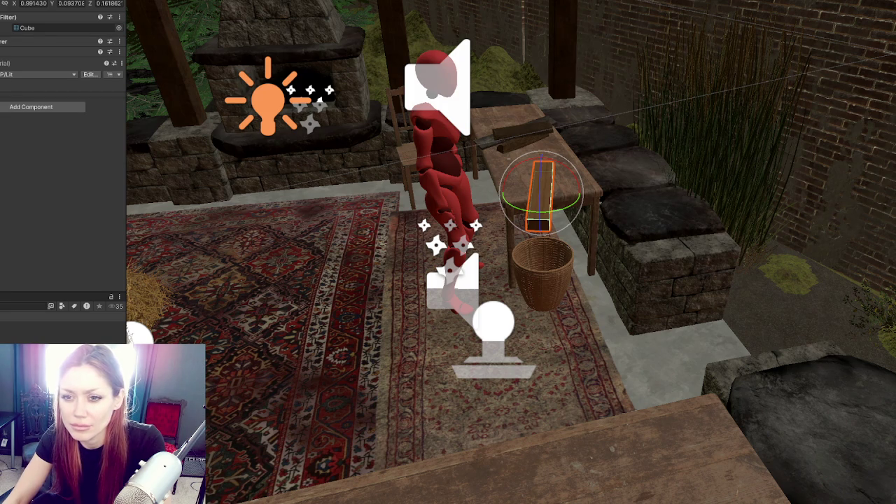
Step: Apply all pending overrides to the builder NPC prefab
left_click(445, 175)
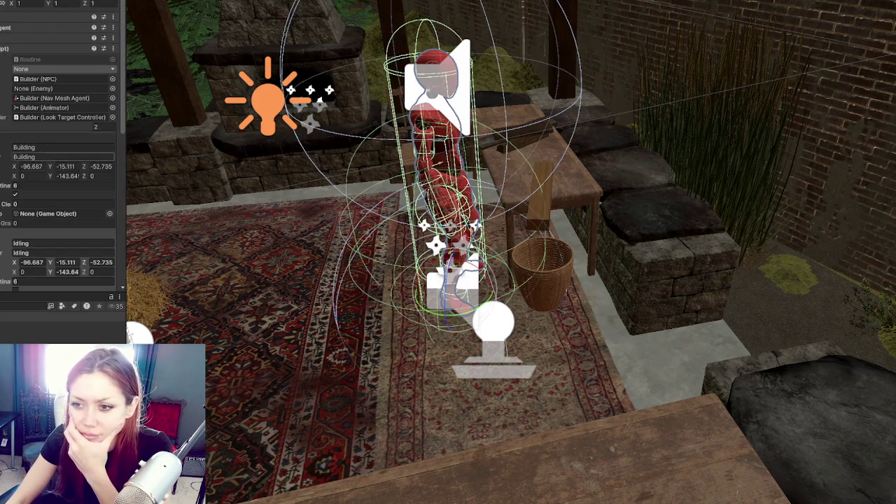
left_click(79, 3)
left_click(79, 17)
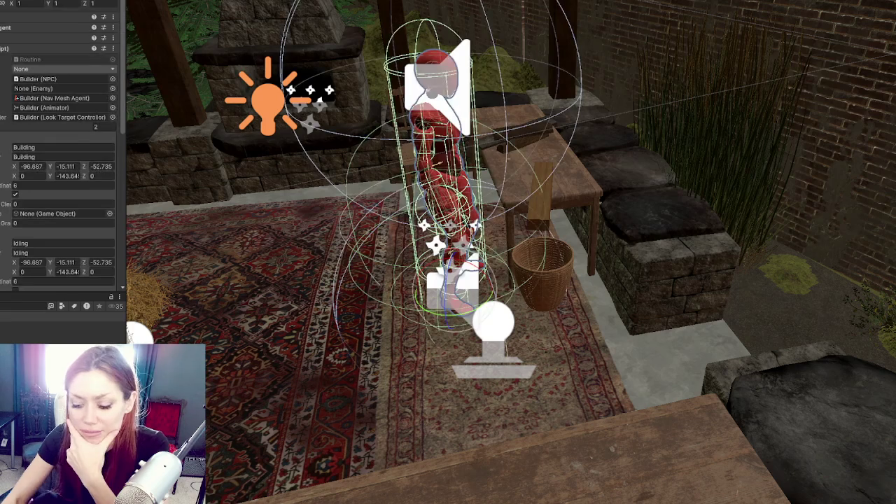
key("Delete")
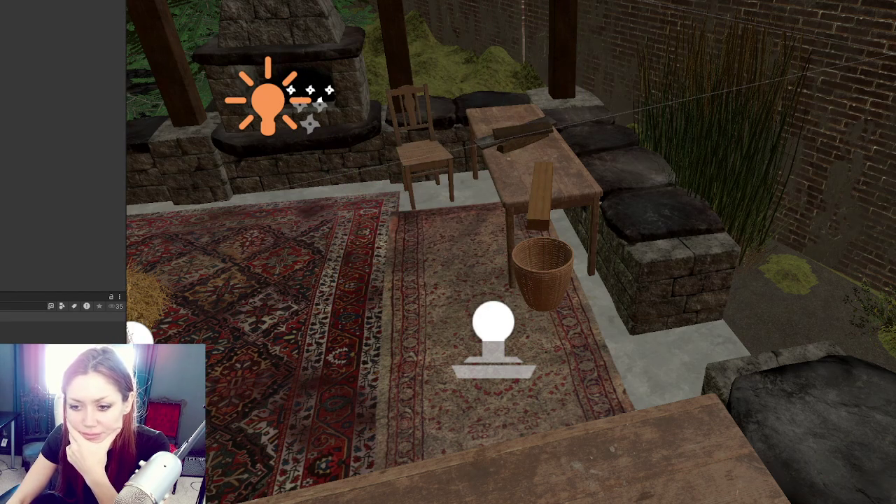
Step: Save the modified scene and run the game to the STRAIN title menu
scroll(60, 141, "down", 3)
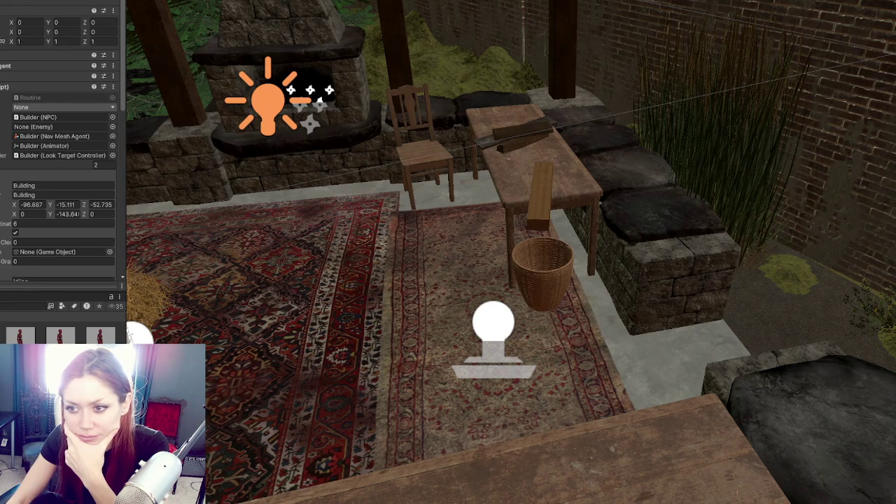
scroll(63, 140, "down", 3)
left_click(63, 247)
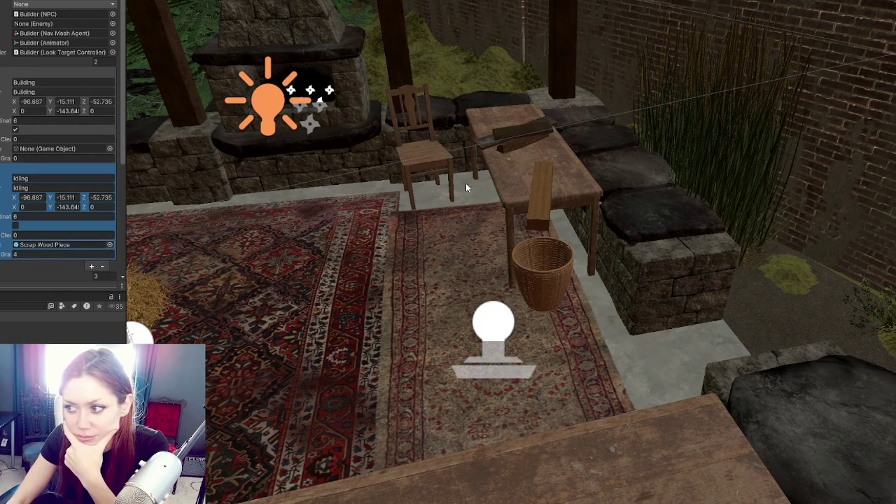
left_click(538, 215)
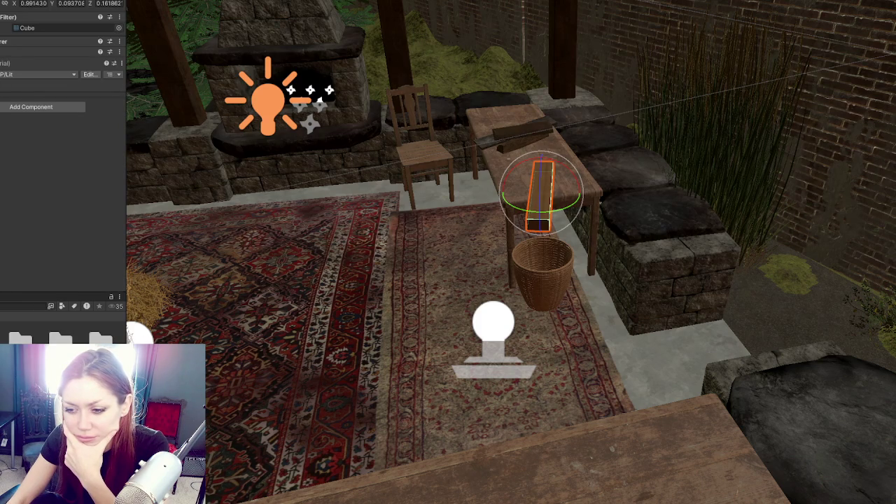
left_click(364, 231)
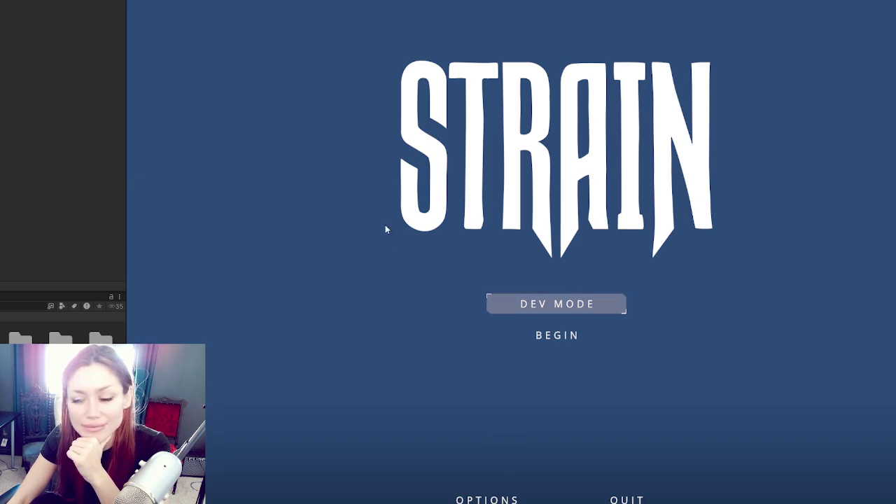
Step: Start the game in DEV MODE and walk through the EXIT gate to the red fence
left_click(536, 301)
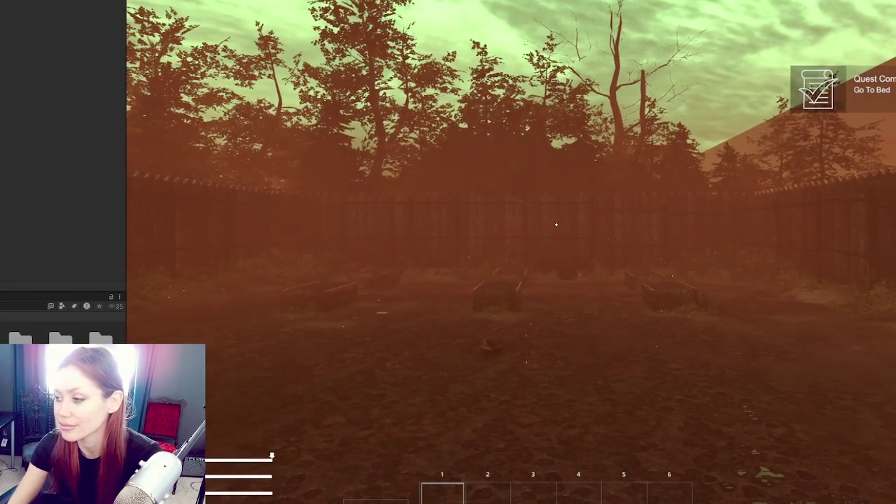
mouse_move(556, 224)
key("w")
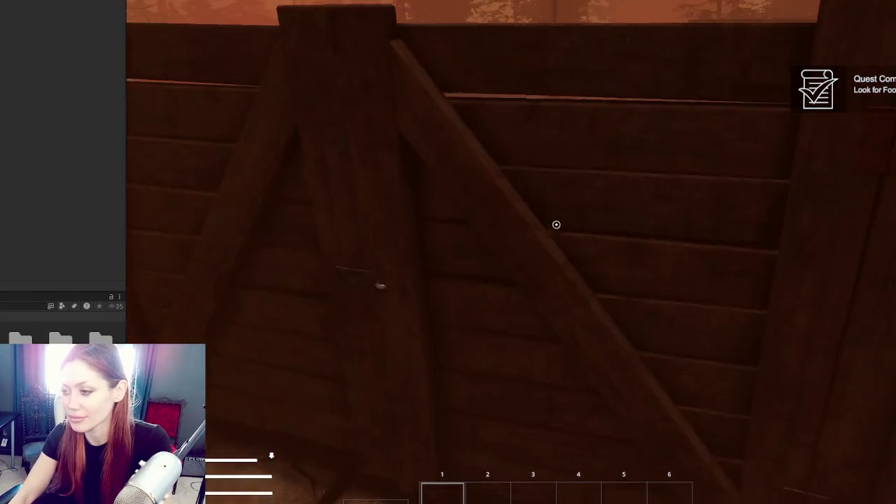
left_click(556, 224)
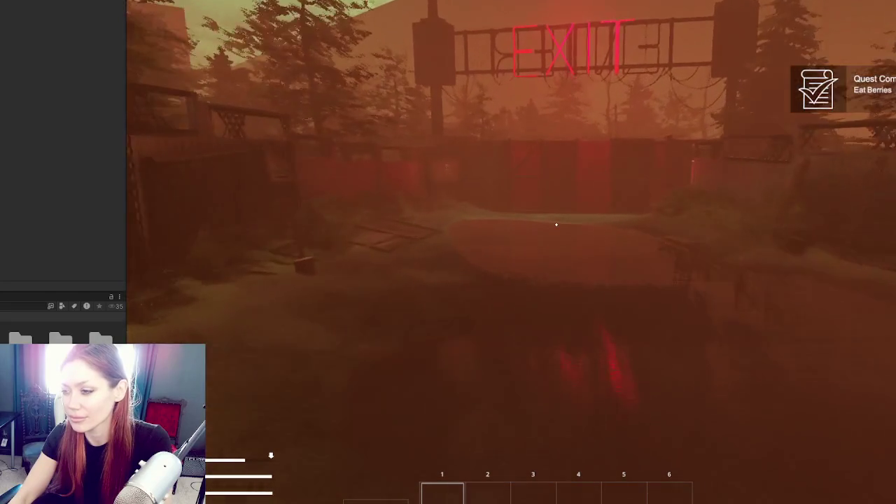
key("w")
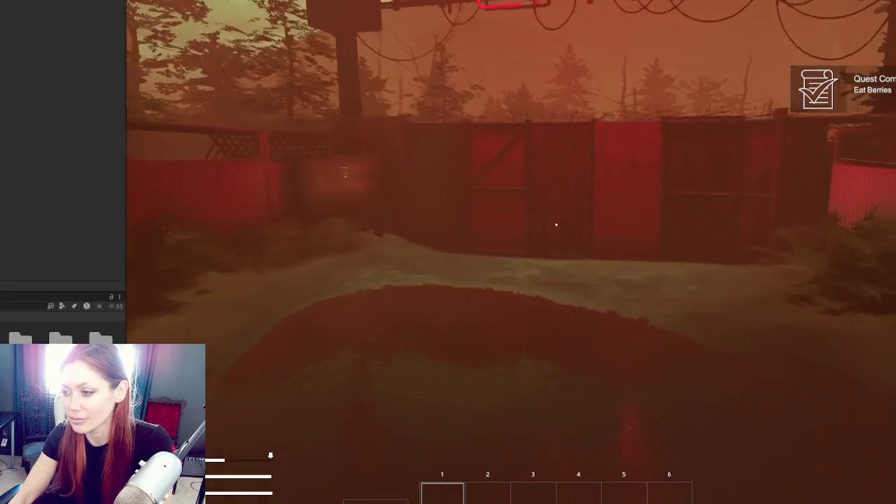
key("w")
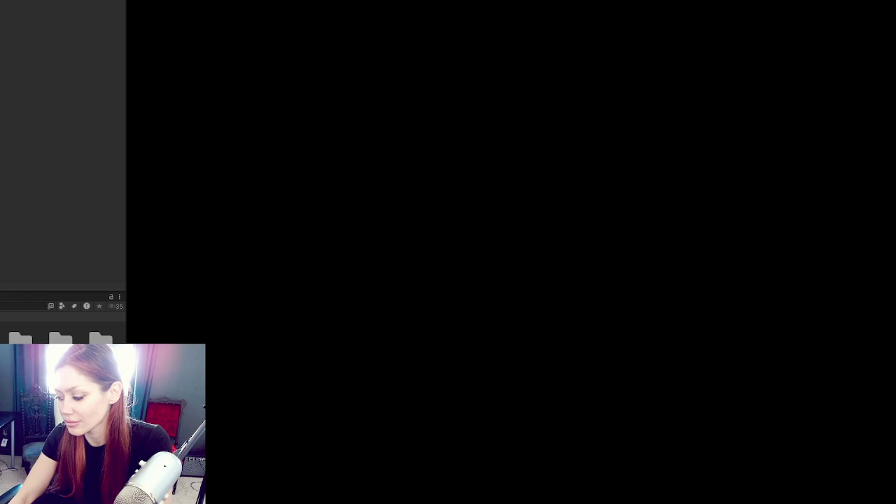
Step: Walk past the guardrail, over the ledge and along the checkered tiled road
key("w")
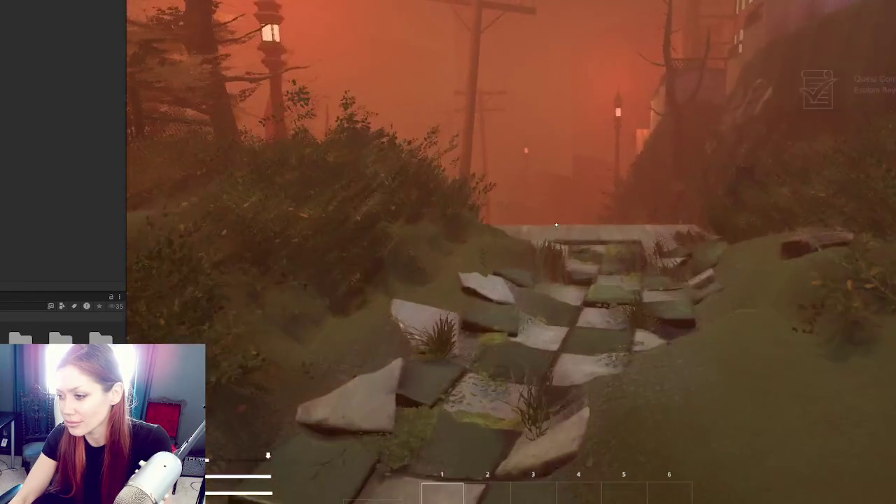
key("w")
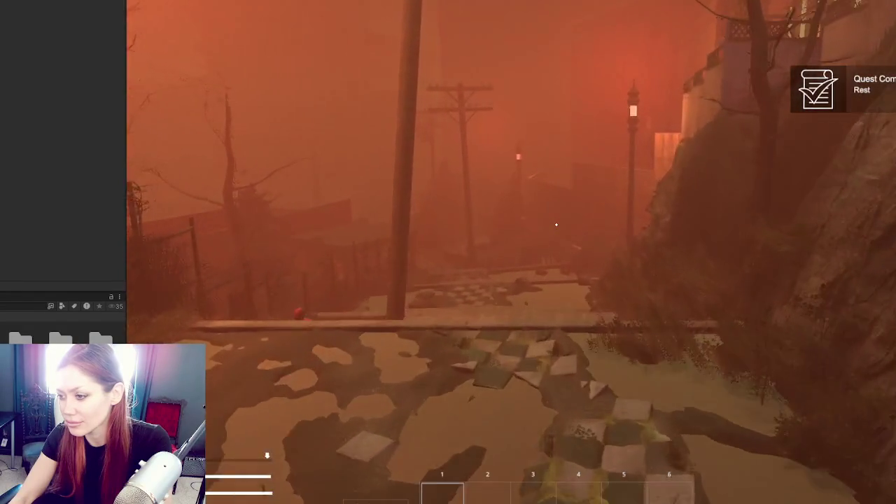
key("w")
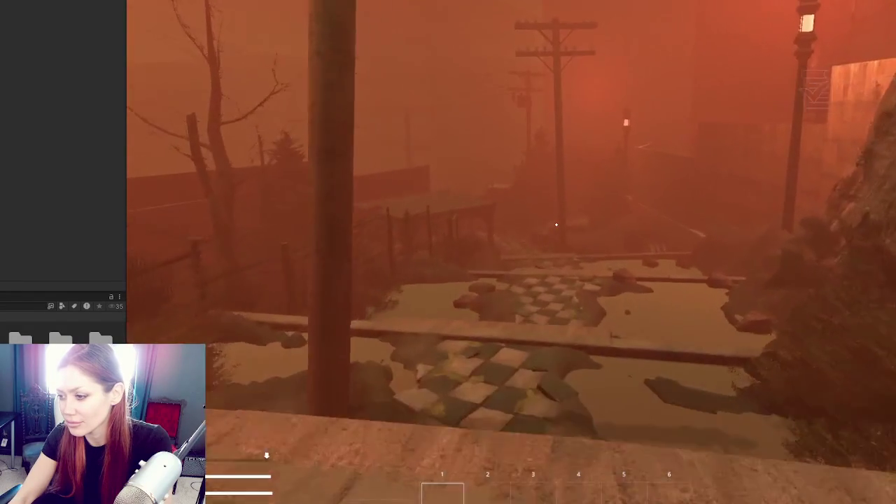
key("w")
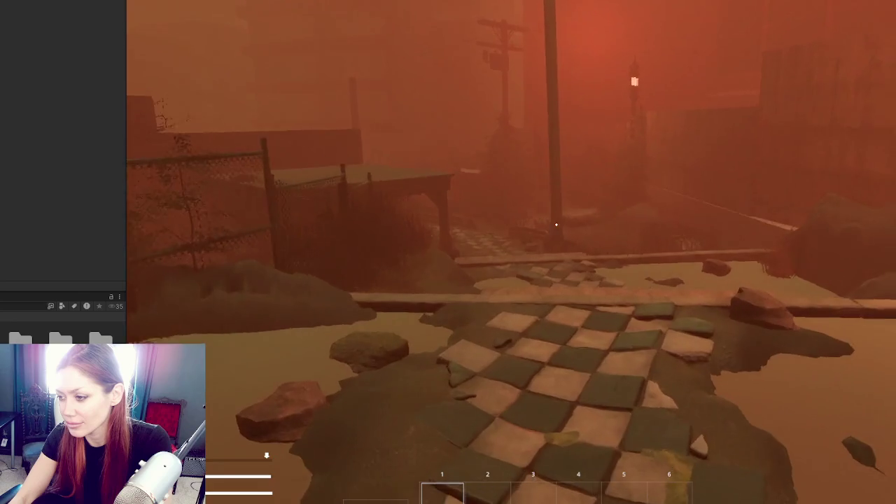
key("w")
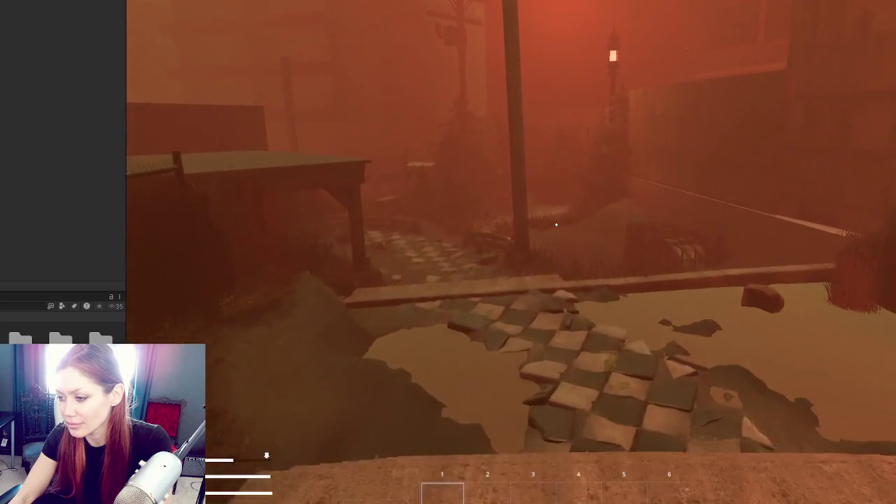
key("w")
key("w")
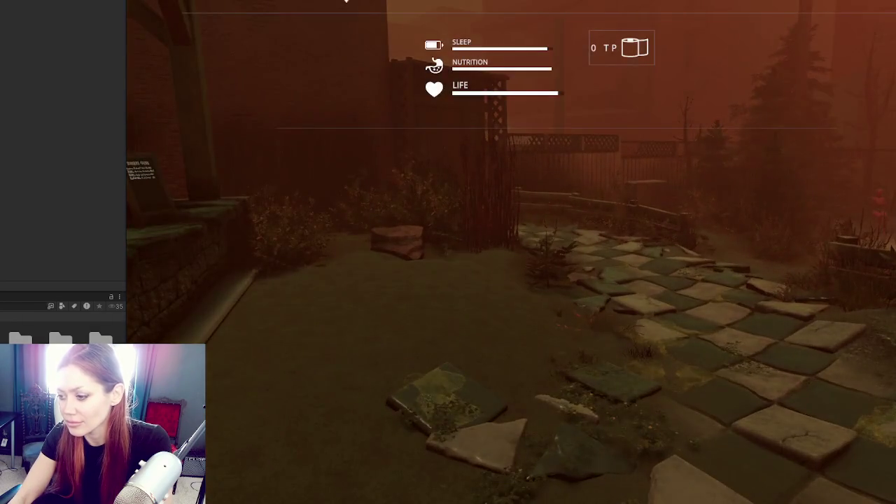
Step: Open the save slots, decline overwriting the top slot, and create a new save
key("Escape")
left_click(484, 39)
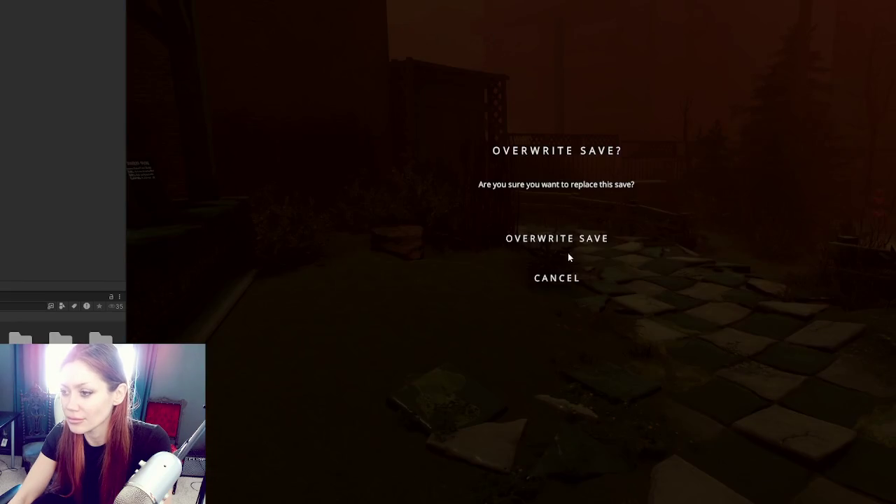
left_click(564, 280)
left_click(503, 472)
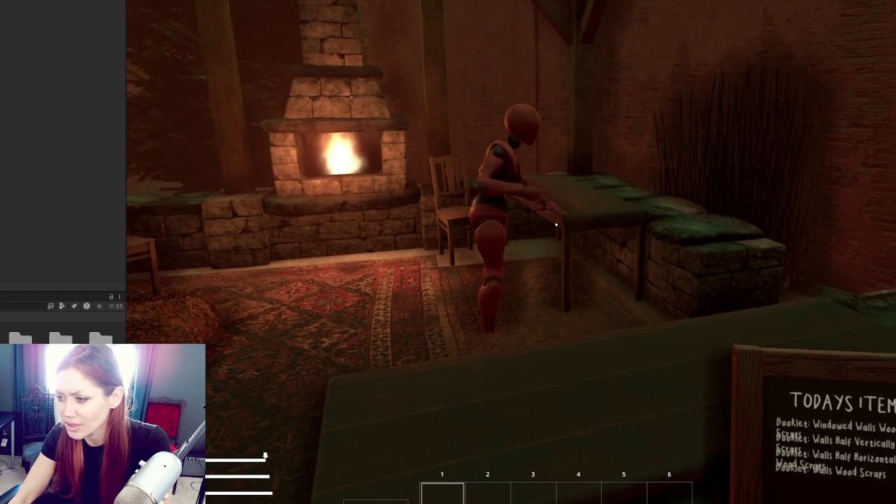
Step: Switch the HUD from the hotbar to the survival status panel while the builder works
key("Tab")
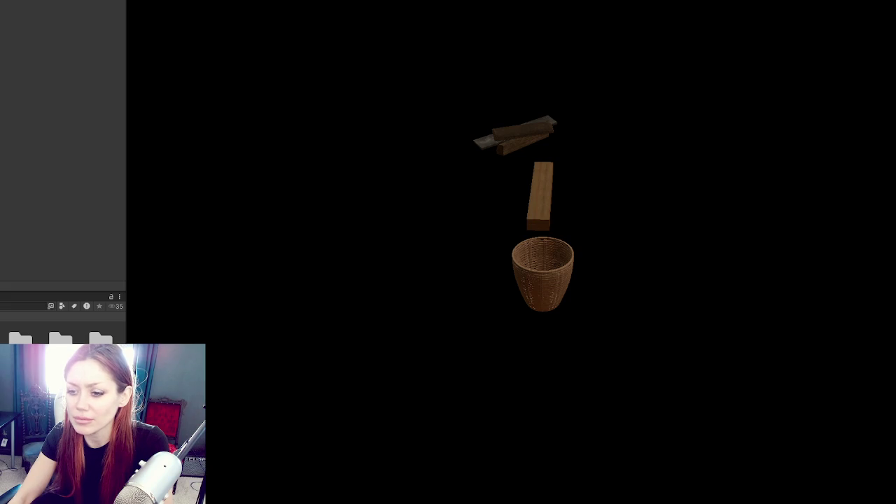
Step: Select the basket, plank and log together
right_click(60, 104)
left_click(145, 179)
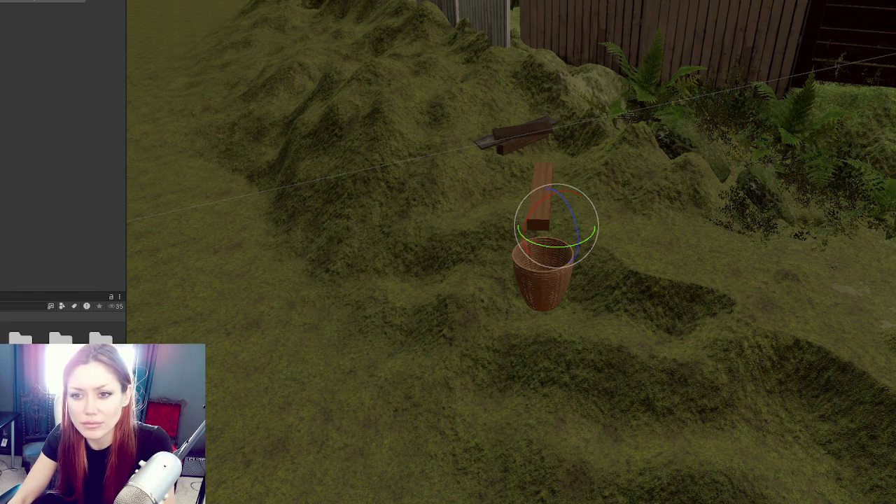
key("ctrl+z")
key("ctrl+z")
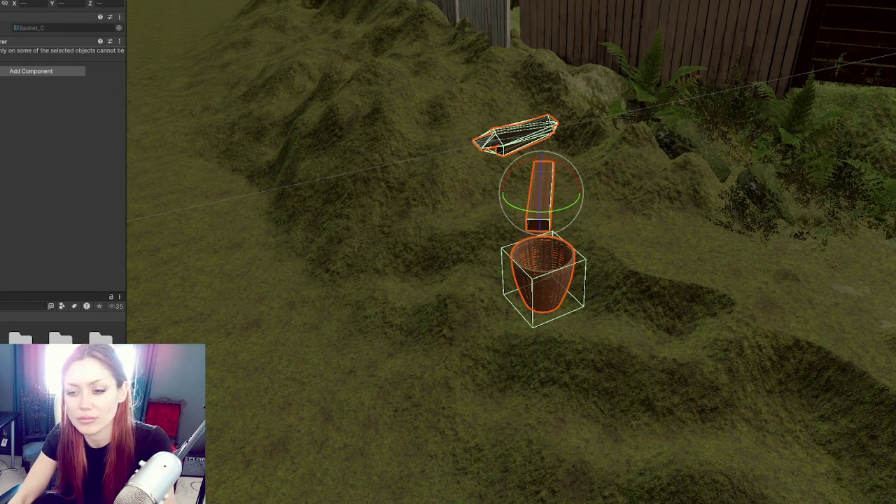
key("ctrl+z")
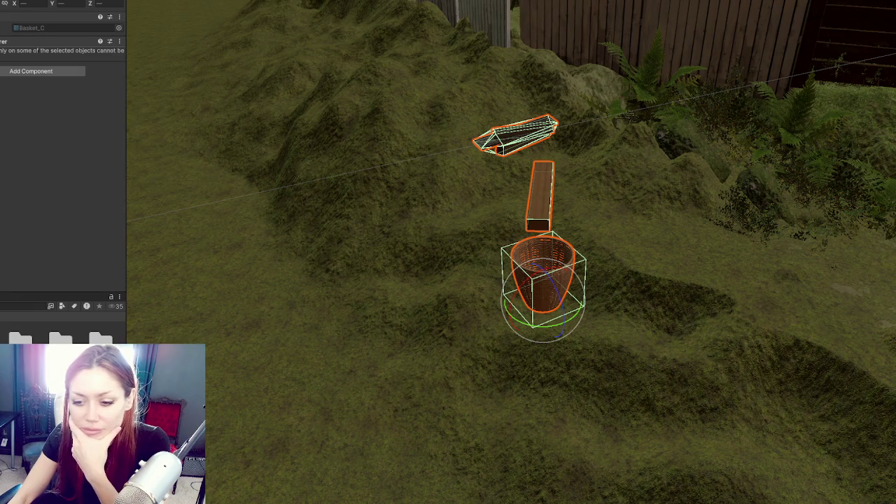
Step: Switch the editor to the ANIMATION window layout
key("alt+w")
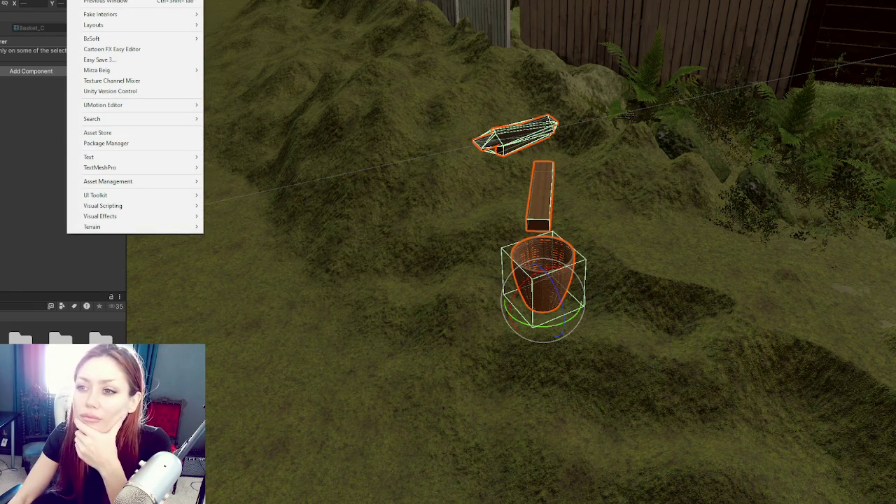
mouse_move(142, 14)
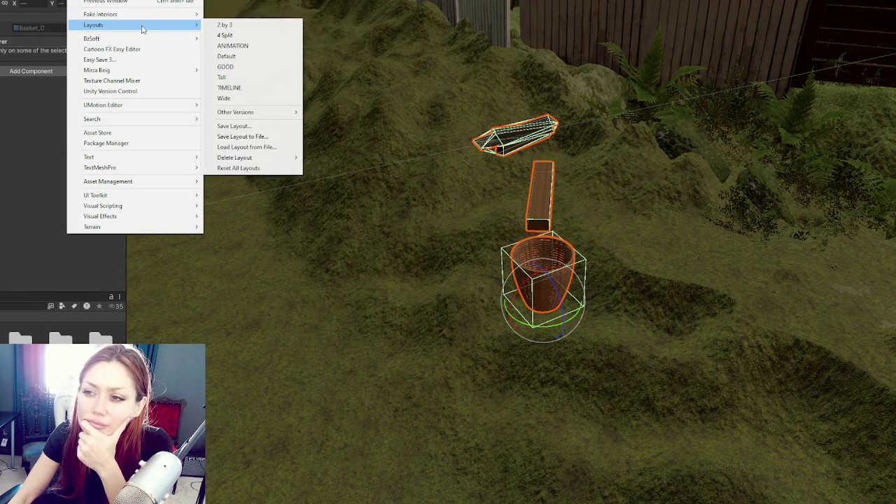
left_click(260, 44)
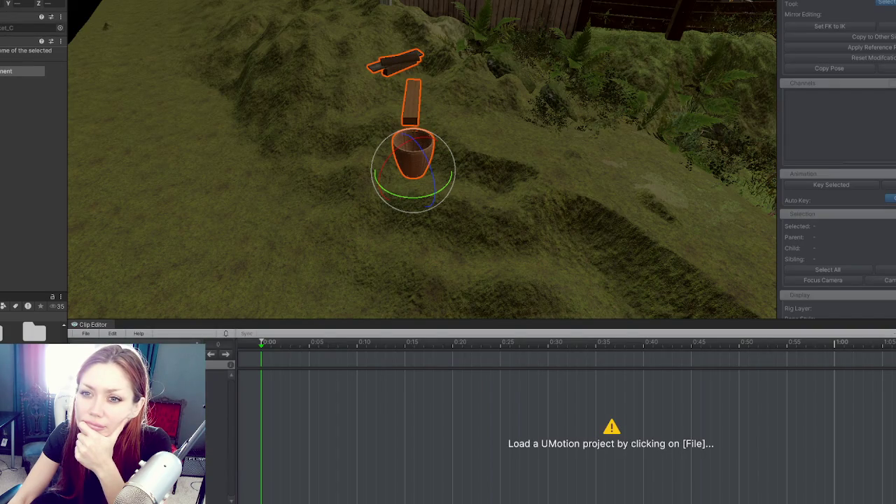
Step: Load the Builder's UMotion animation project from the Clip Editor's File menu
left_click(85, 333)
mouse_move(205, 412)
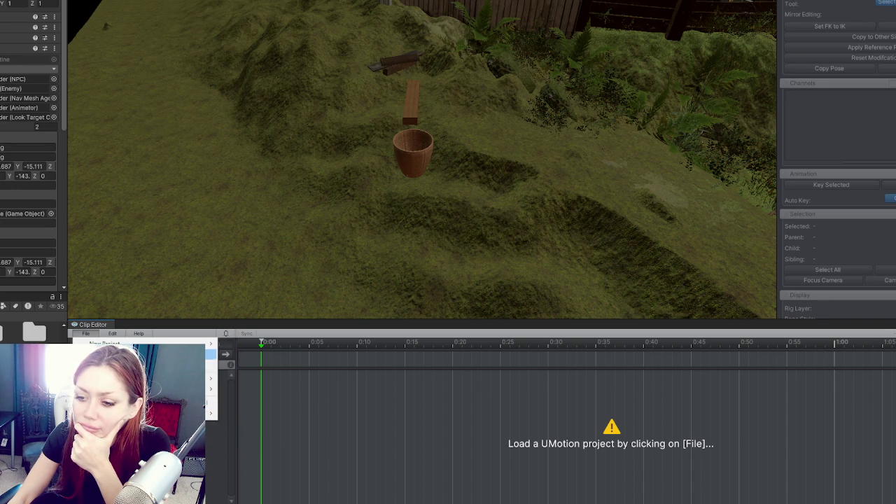
left_click(105, 344)
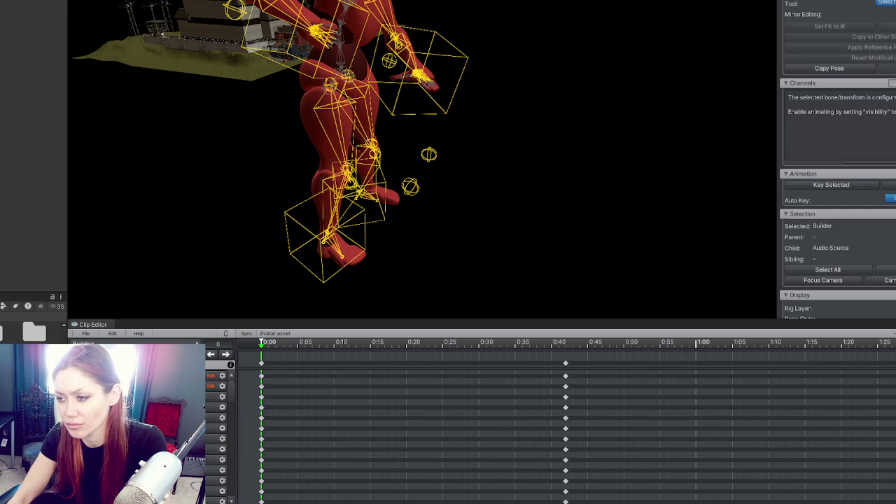
Step: Add a ground plane under the character, preview the builder animation, and clear the Hips selection
key("Escape")
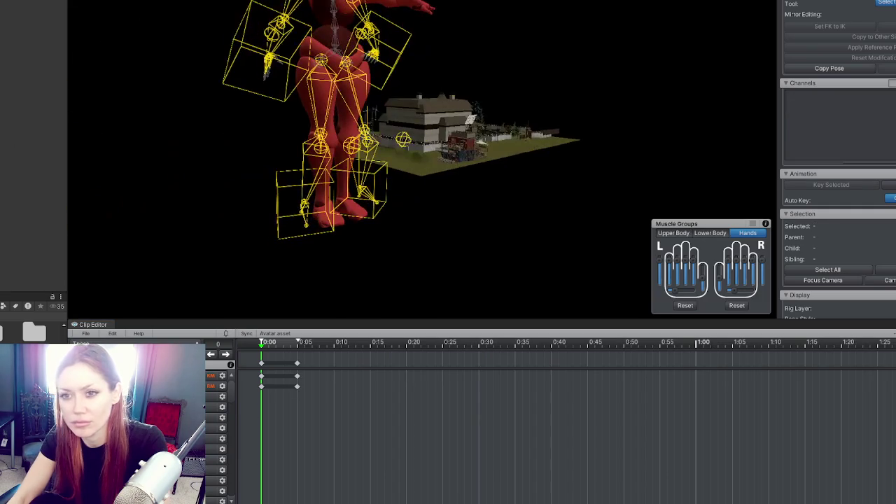
left_click(423, 123)
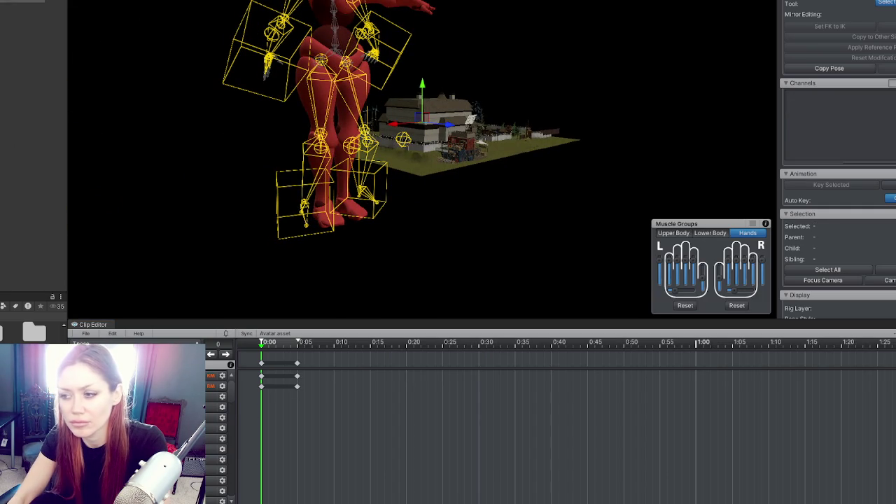
key("Escape")
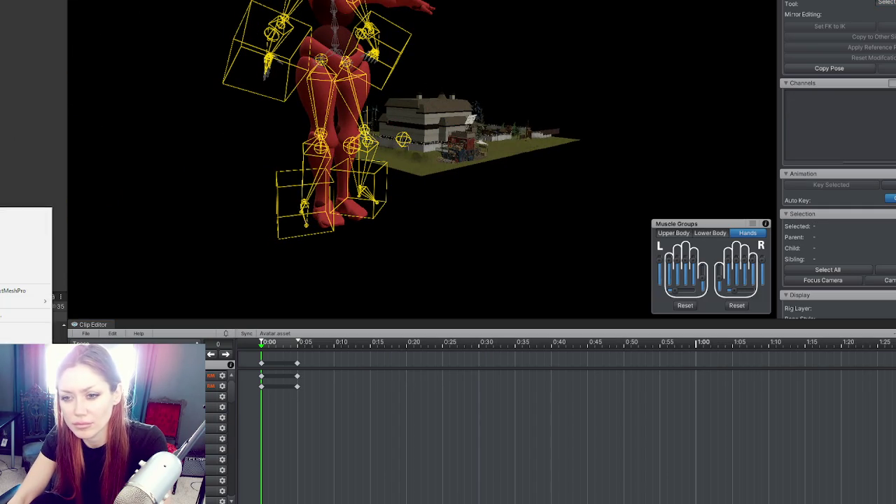
left_click(25, 257)
mouse_move(428, 82)
left_mouse_down()
mouse_move(431, 178)
mouse_move(440, 174)
left_mouse_up()
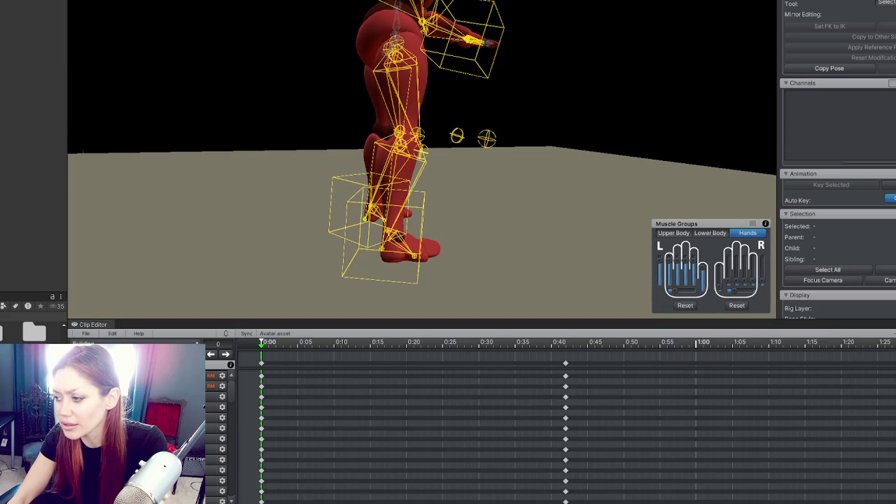
key("space")
key("space")
left_click_drag(469, 140, 266, 54)
left_click(320, 60)
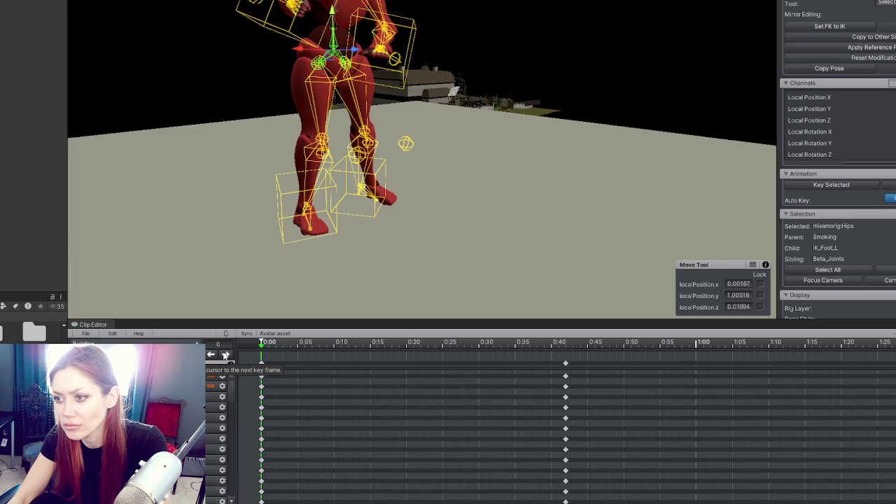
left_click(410, 251)
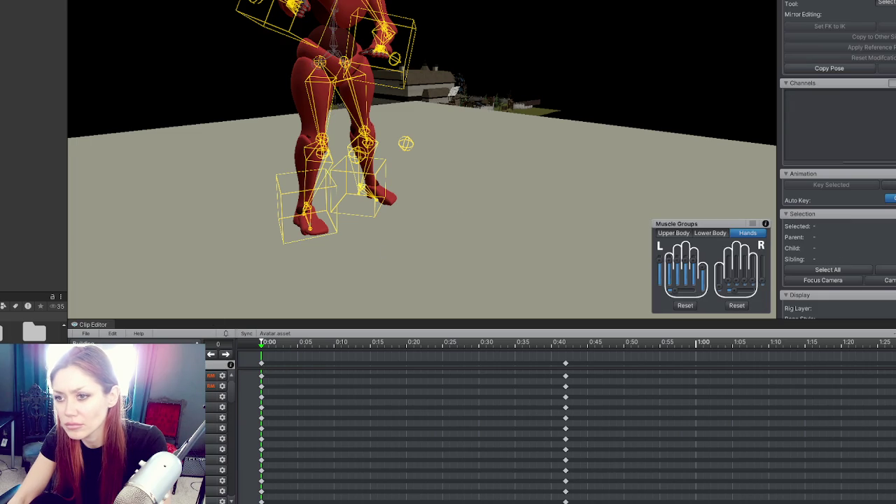
Step: Raise the ground plane along its Y axis, orbiting around the rig to check its height
left_click(406, 231)
left_click(429, 136)
left_click_drag(421, 19, 426, 14)
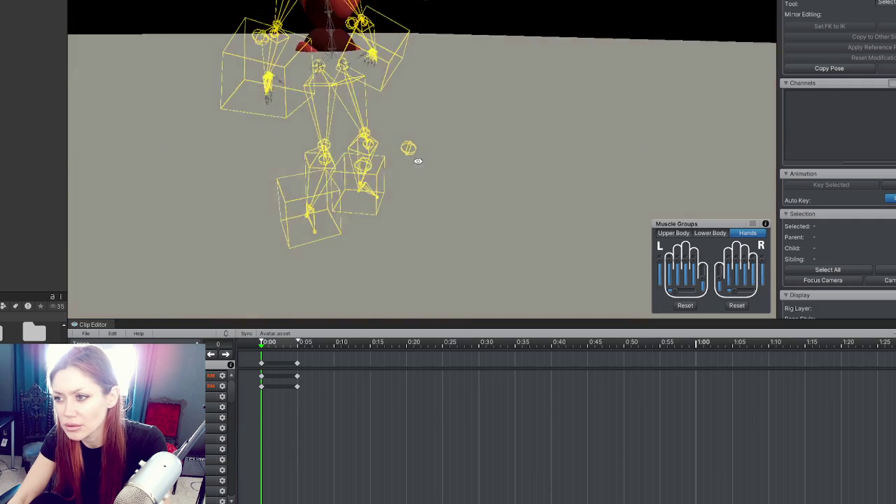
mouse_move(477, 128)
left_mouse_down()
mouse_move(420, 162)
mouse_move(364, 154)
mouse_move(308, 119)
mouse_move(178, 93)
mouse_move(224, 52)
mouse_move(165, 83)
left_mouse_up()
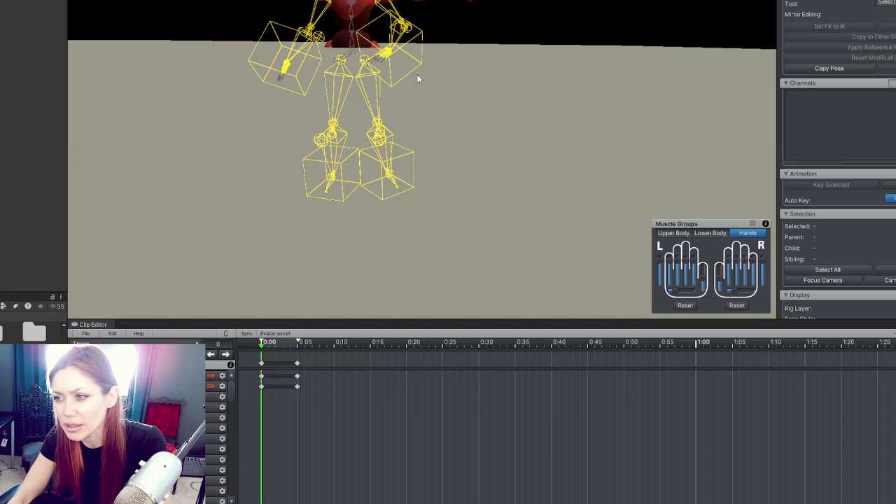
left_click_drag(390, 105, 509, 107)
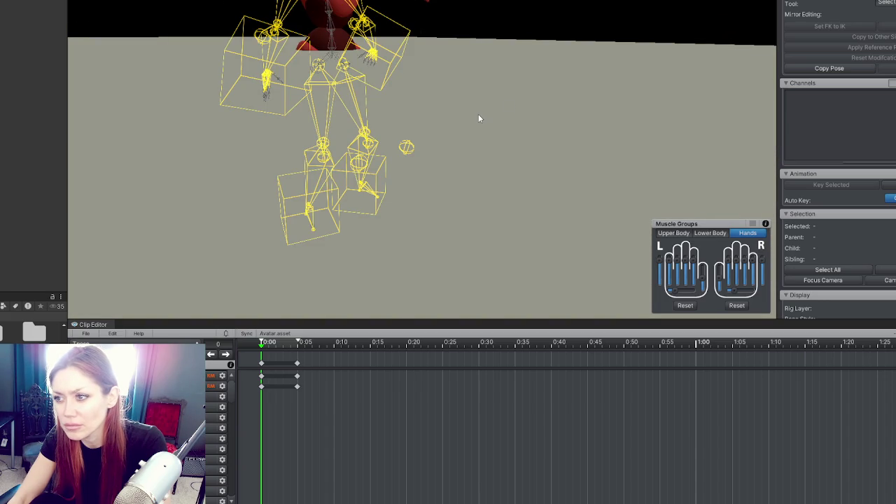
left_click(417, 10)
mouse_move(423, 11)
left_mouse_down()
mouse_move(476, 149)
mouse_move(470, 65)
left_mouse_up()
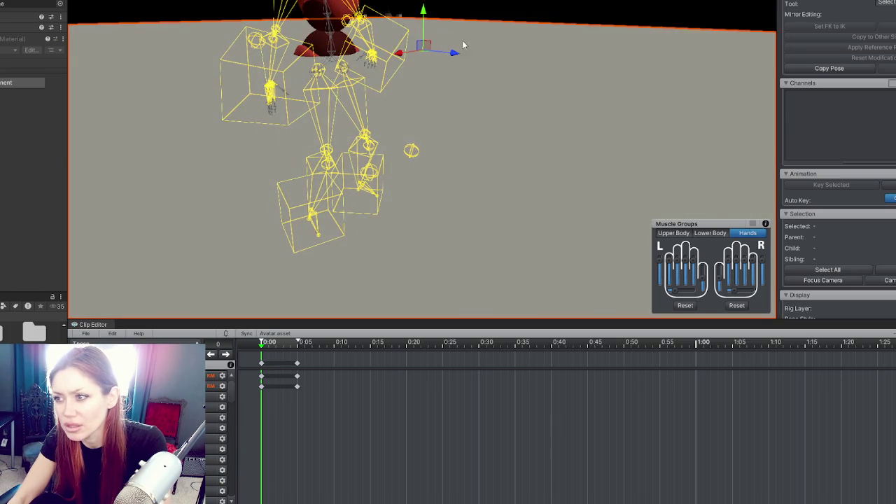
mouse_move(424, 17)
left_mouse_down()
mouse_move(214, 32)
mouse_move(375, 59)
left_mouse_up()
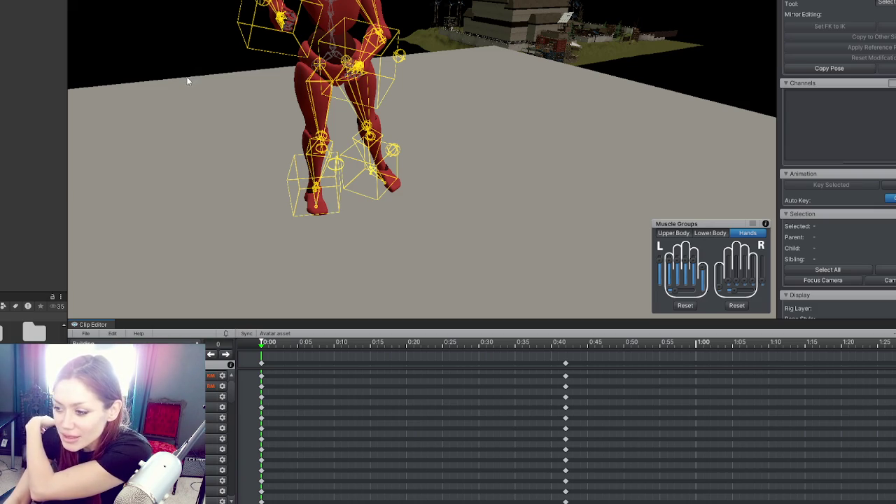
Step: Select the Builder NPC object to show its components and re-angle the Scene view
scroll(379, 79, "down", 2)
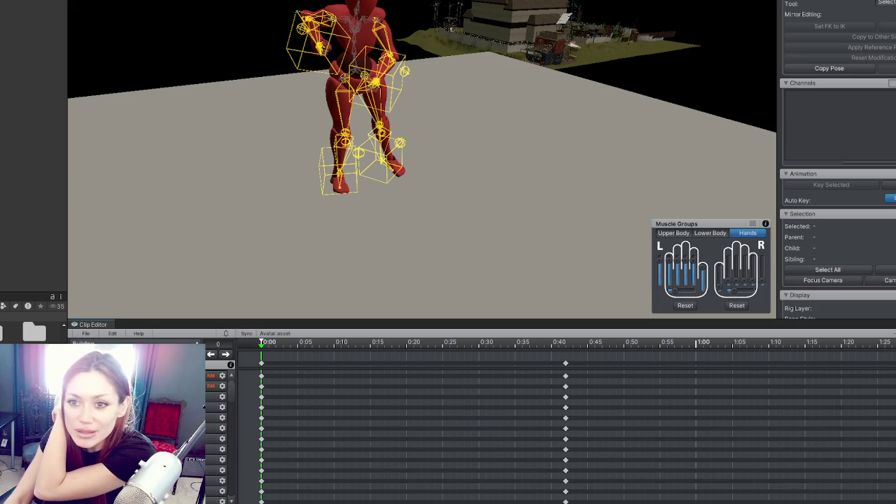
left_click(29, 75)
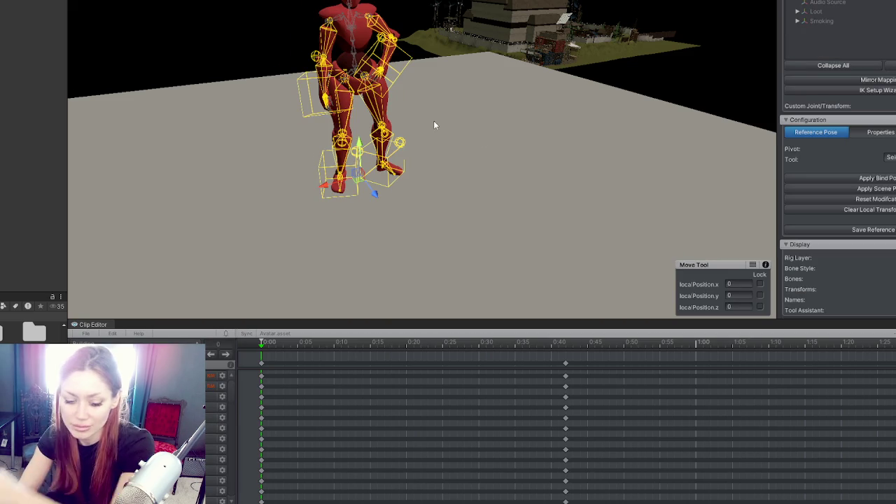
scroll(437, 123, "up", 5)
scroll(420, 161, "down", 5)
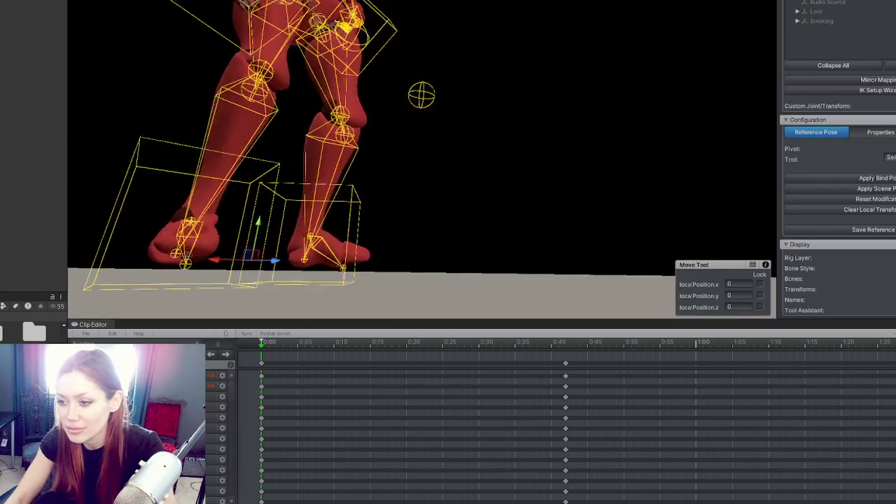
left_click_drag(420, 161, 312, 8)
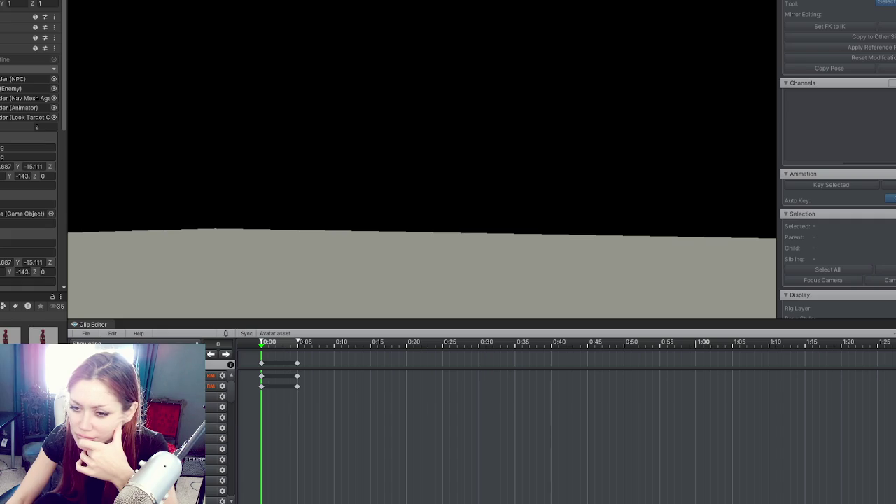
Step: Edit the names of the Builder's routine list entries in the Inspector
scroll(22, 127, "down", 2)
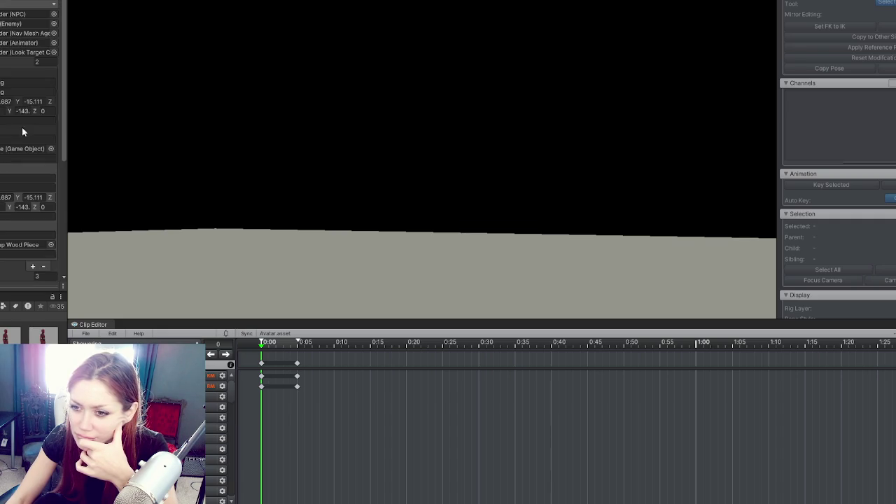
left_click(7, 191)
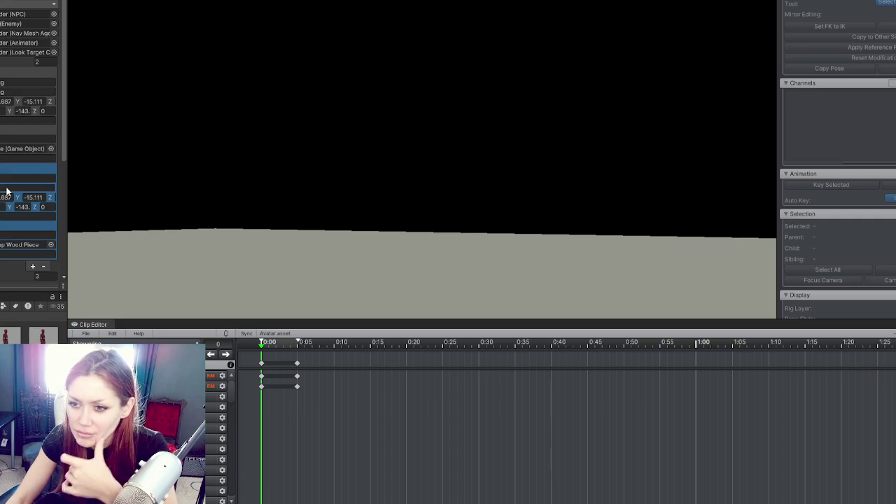
left_click(7, 189)
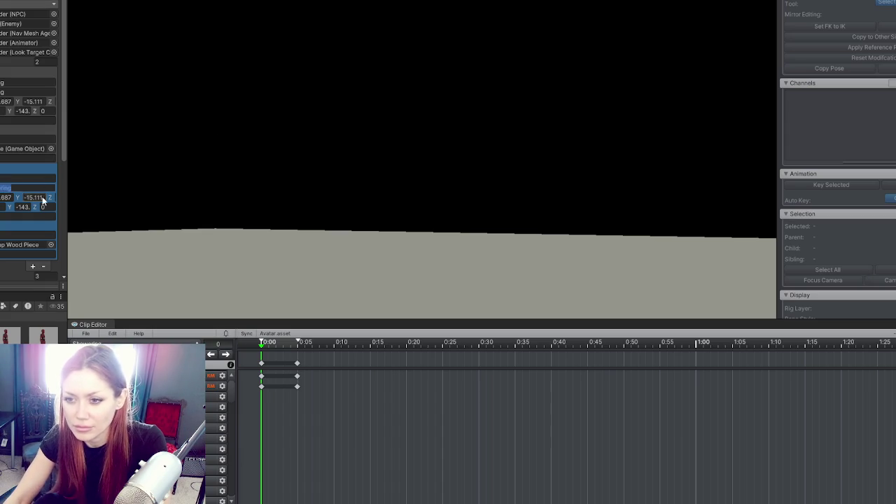
left_click(37, 180)
key("Return")
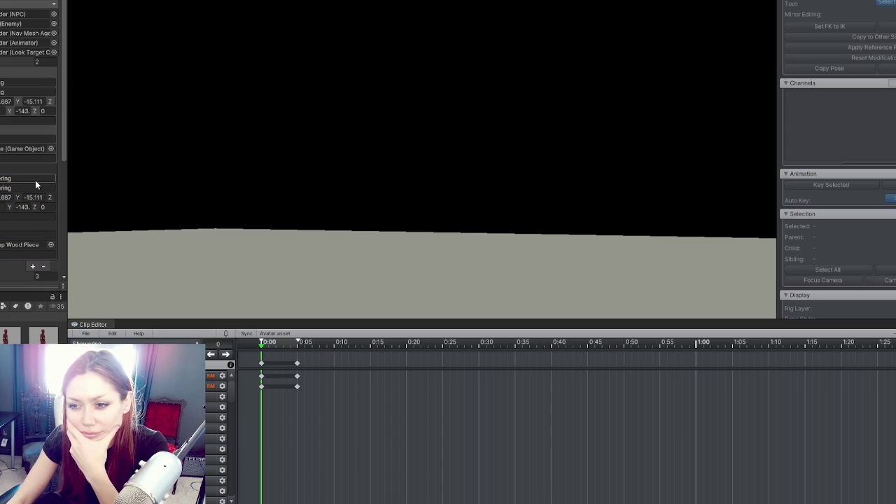
left_click(22, 251)
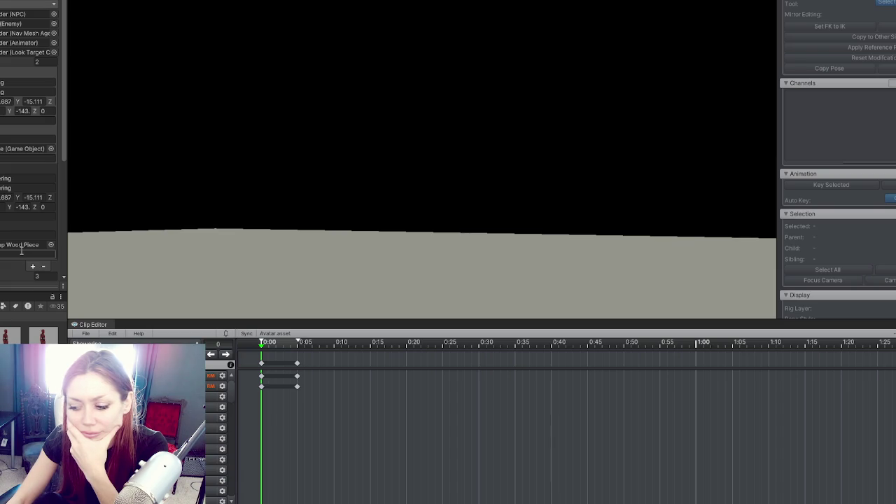
key("Return")
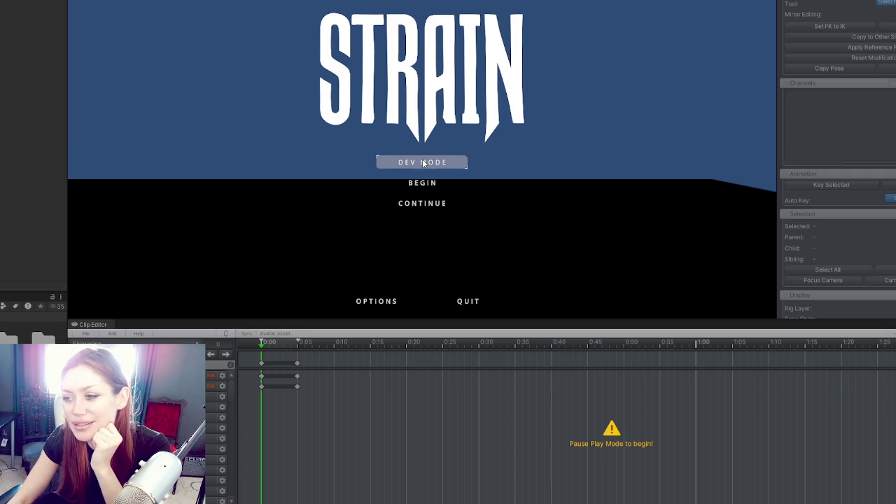
Step: Continue the saved game, pause it, and watch the Building state in the Animator
left_click(417, 202)
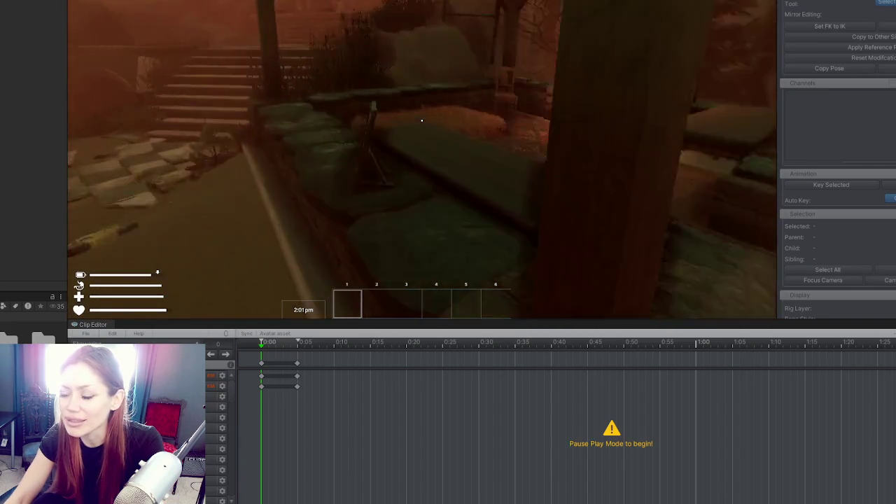
key("Escape")
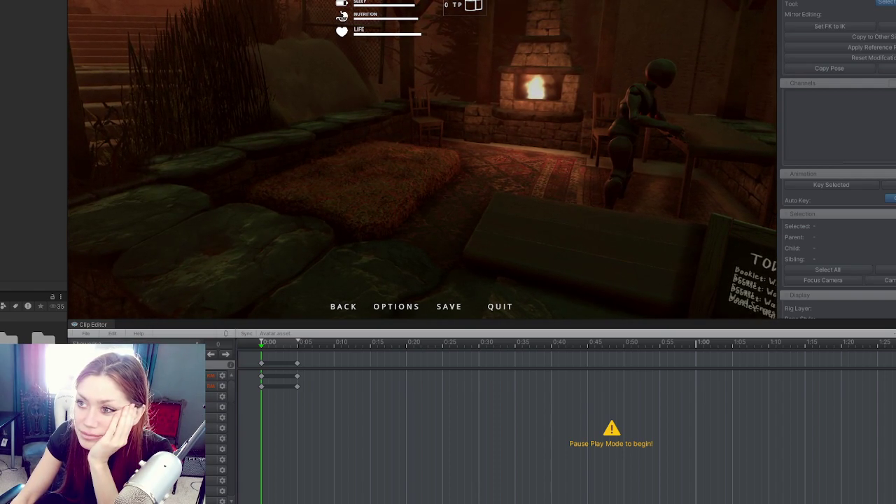
key("ctrl+6")
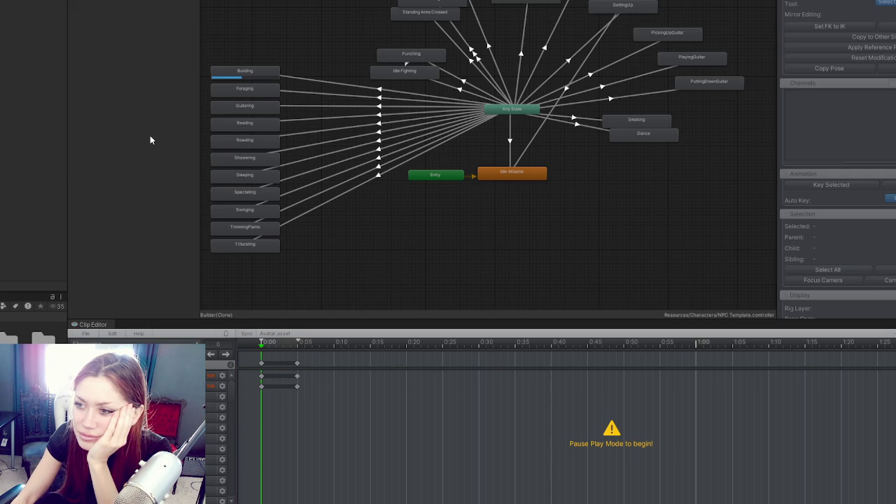
Step: Return to the scene view and select a track row in the Clip Editor timeline
key("ctrl+2")
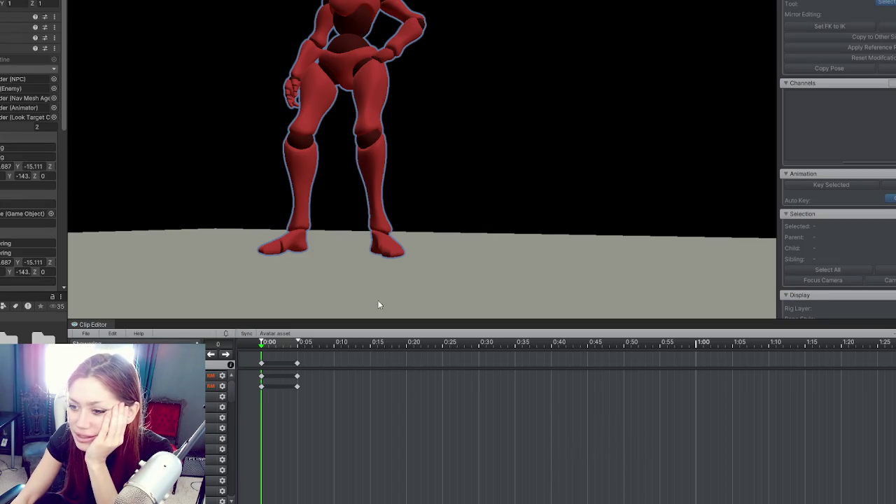
left_click(86, 333)
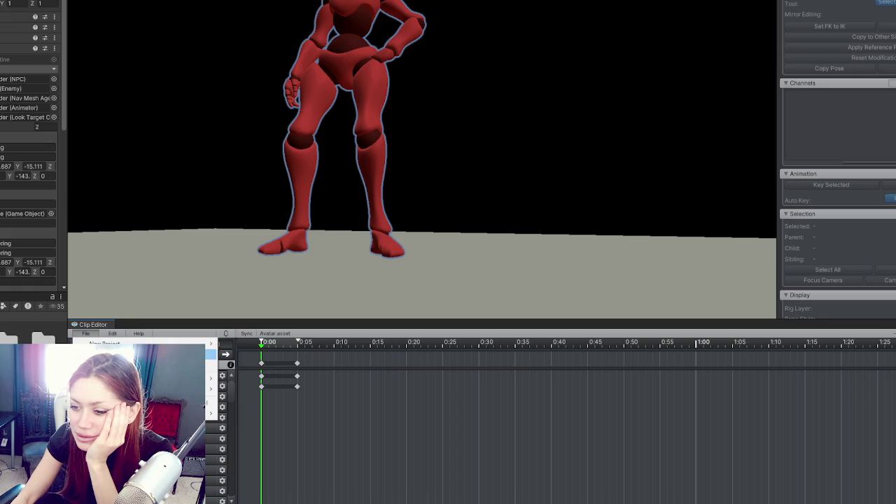
left_click(210, 355)
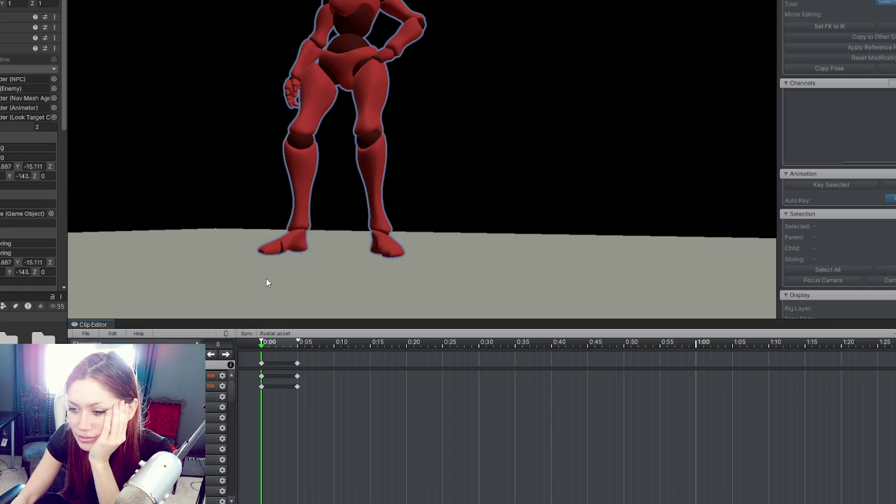
left_click(208, 375)
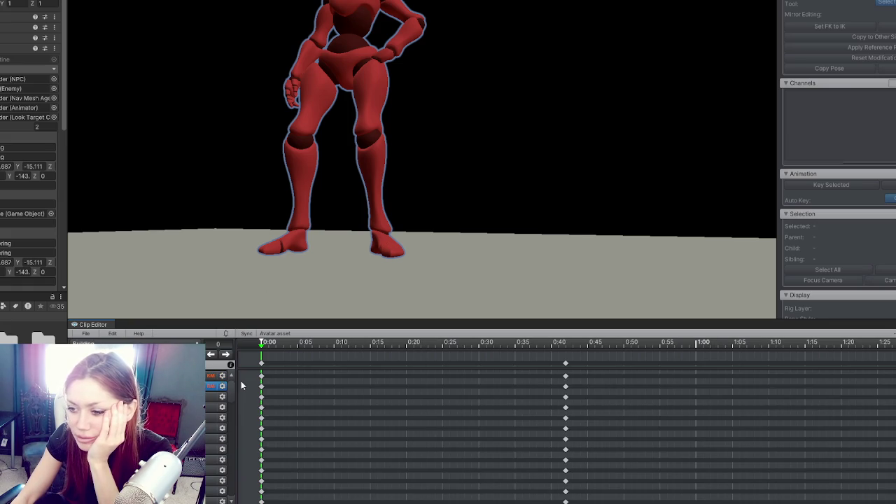
Step: Delete the first track's keyframes at 0:00 and 0:40
left_click(261, 377)
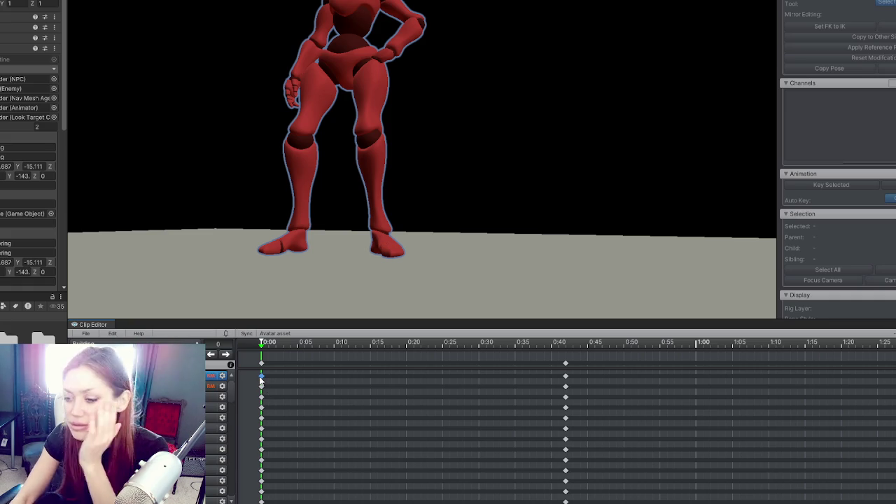
mouse_move(401, 168)
left_mouse_down()
mouse_move(406, 80)
mouse_move(582, 164)
mouse_move(204, 67)
left_mouse_up()
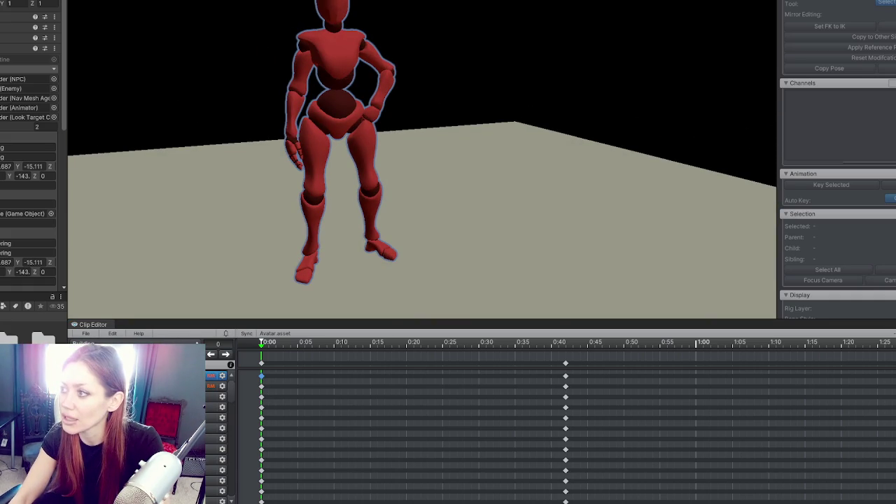
key("Delete")
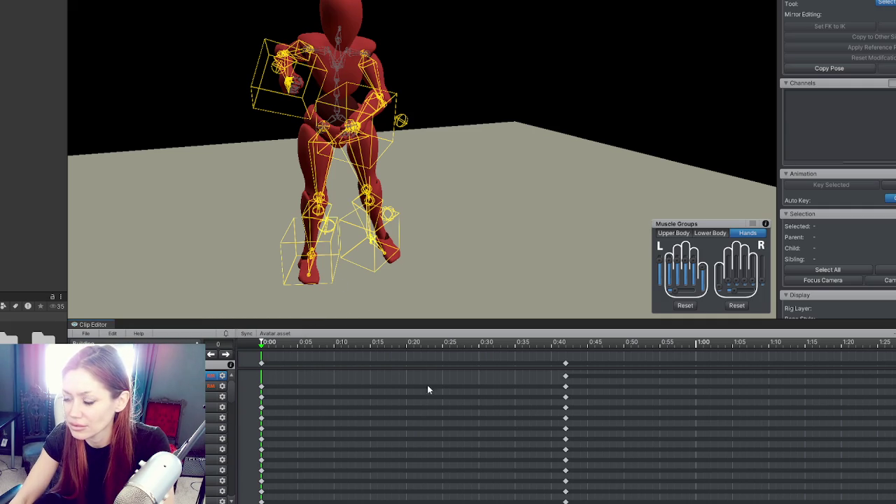
left_click_drag(543, 371, 893, 384)
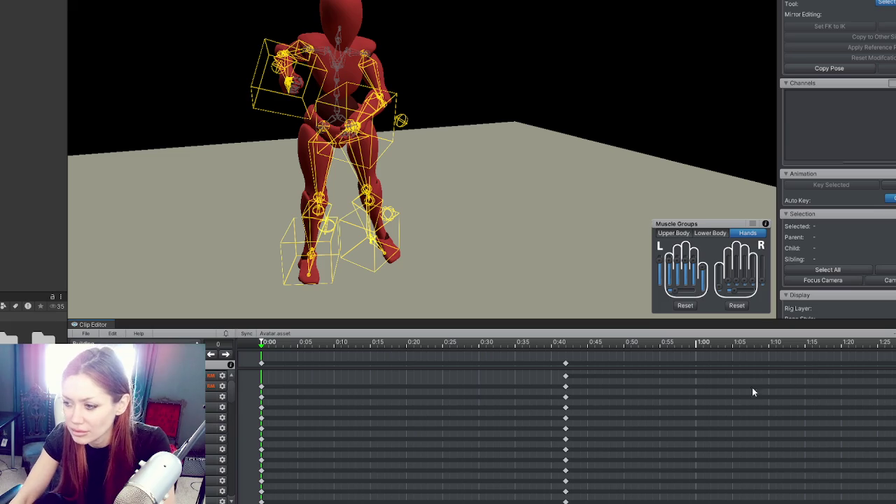
left_click(566, 376)
key("Delete")
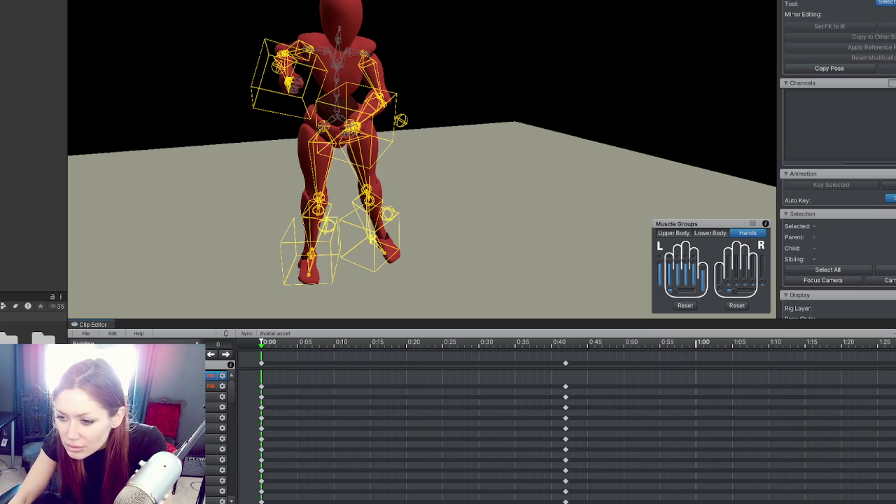
Step: Delete the second track's keyframes, previewing the animation playback
left_click(213, 386)
left_click(262, 388)
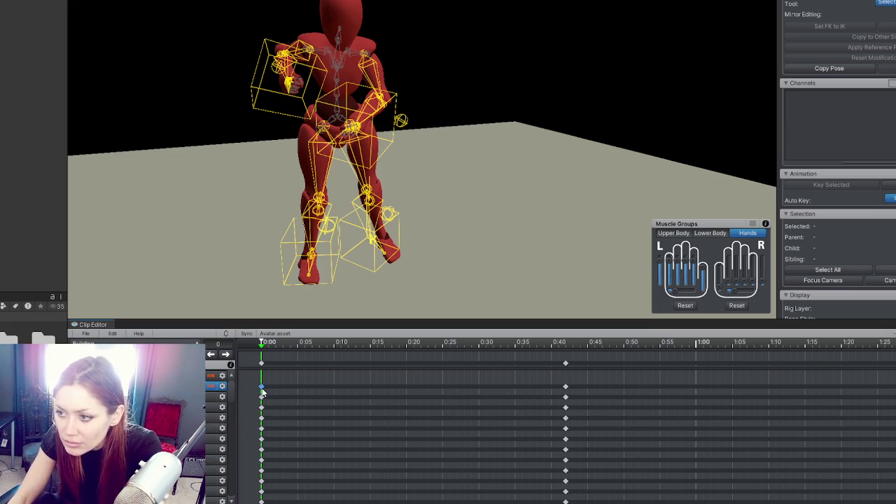
key("space")
key("space")
mouse_move(262, 388)
left_mouse_down()
mouse_move(584, 384)
mouse_move(565, 386)
left_mouse_up()
key("Delete")
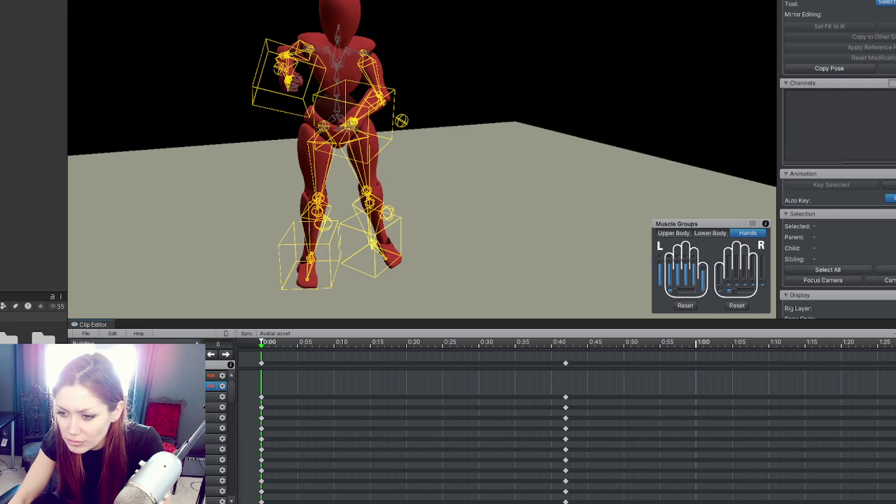
Step: Export the current clip via File > Export, dismiss the log, and show the Animator graph
left_click(86, 334)
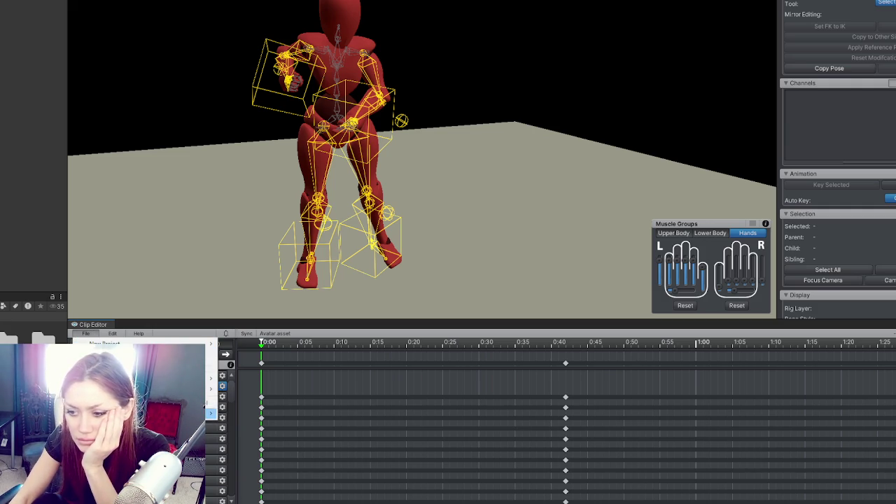
mouse_move(210, 413)
left_click(253, 412)
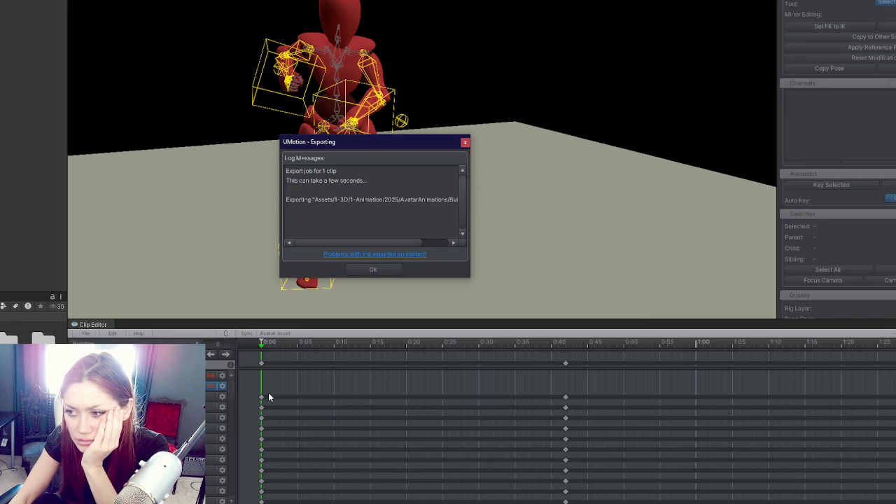
left_click(374, 271)
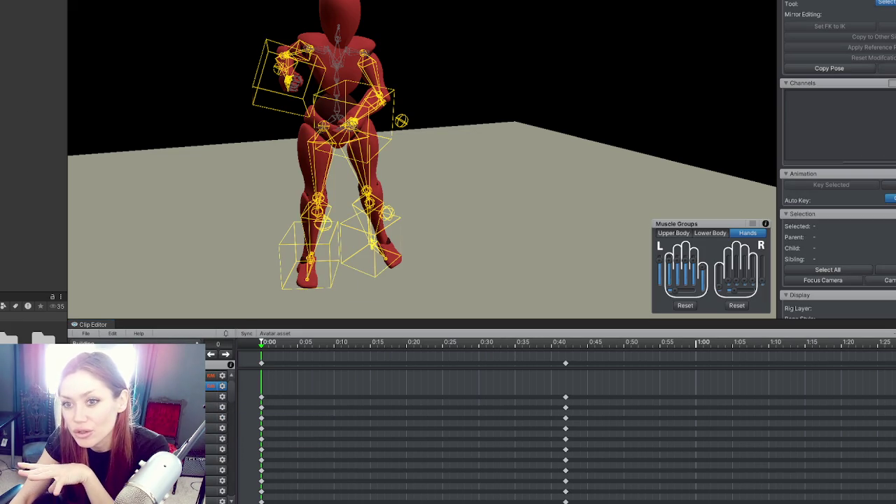
left_click(30, 116)
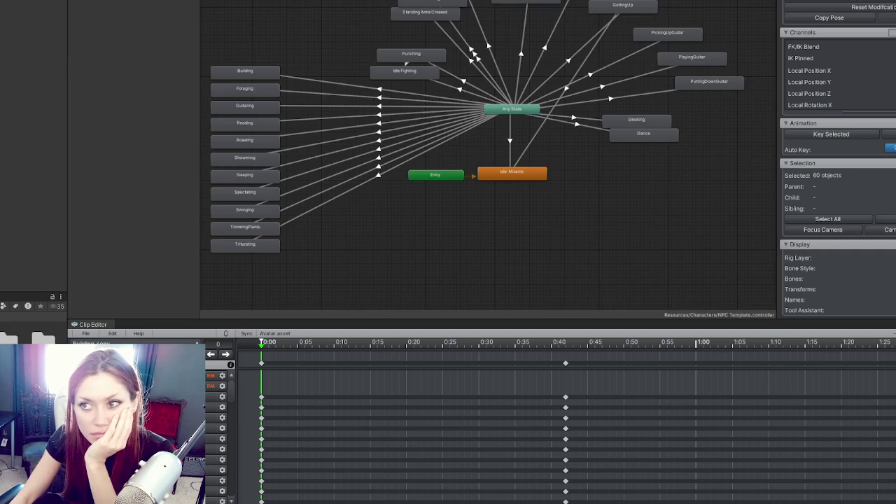
left_click(314, 82)
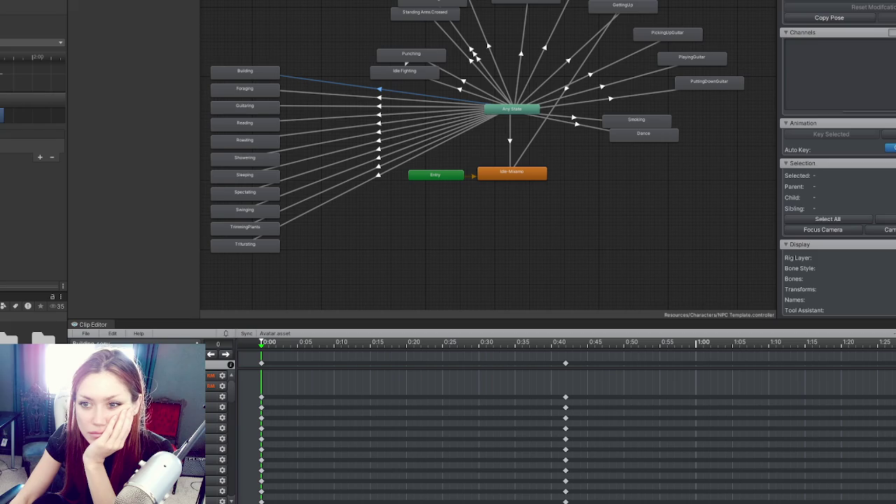
Step: Select the Building state in the NPC Template graph to inspect its settings
left_click(257, 74)
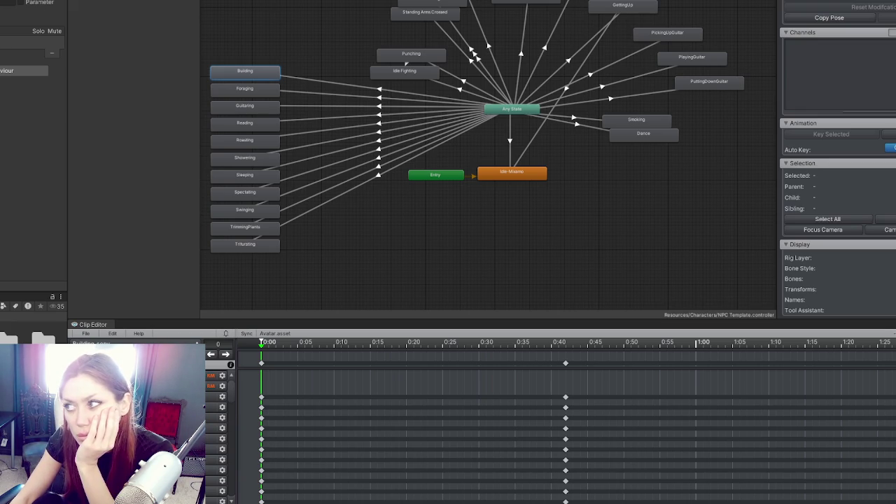
left_click(249, 70)
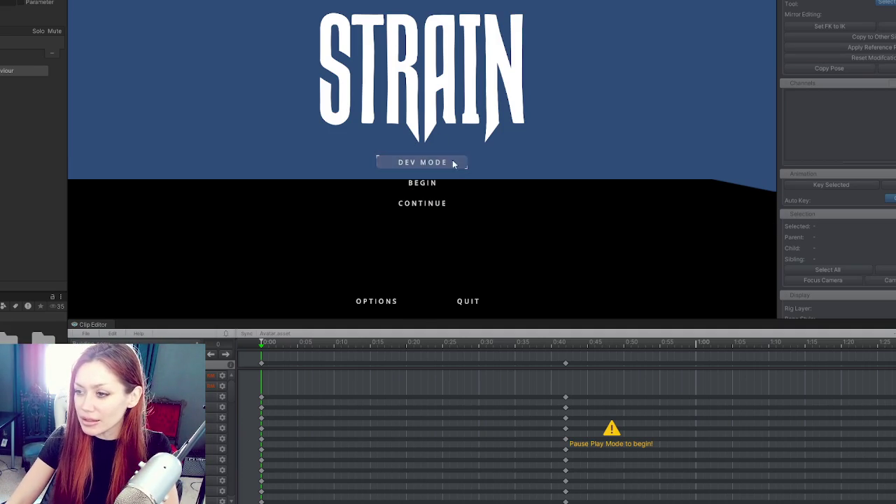
Step: Continue the saved game, watch the builder NPC animate, then pause with Esc
left_click(418, 204)
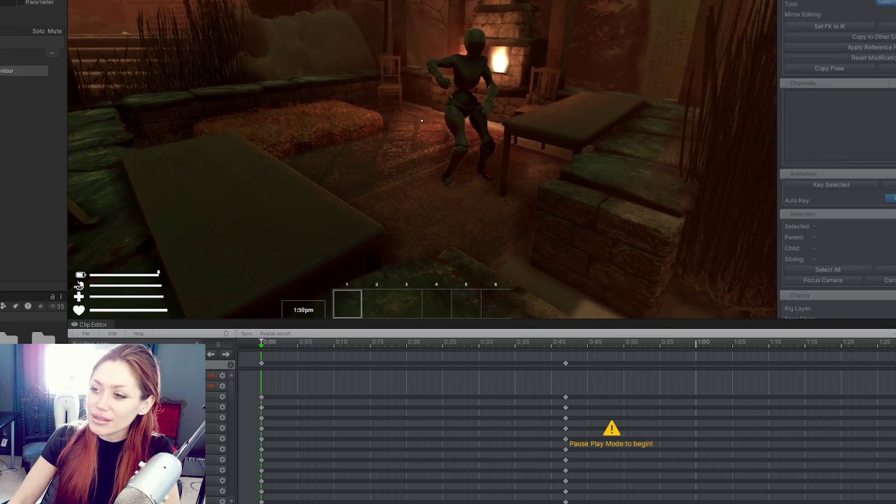
key("Escape")
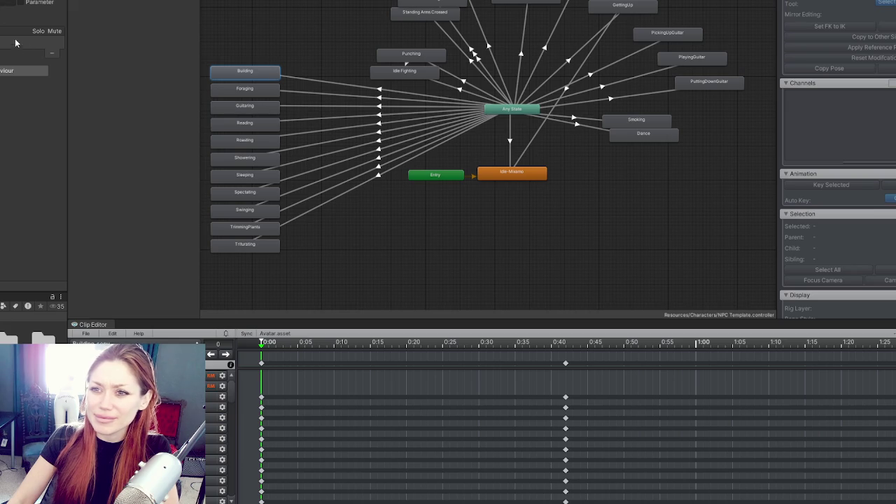
Step: Inspect the Building state's animation clip, then continue the saved game in play mode
double_click(230, 73)
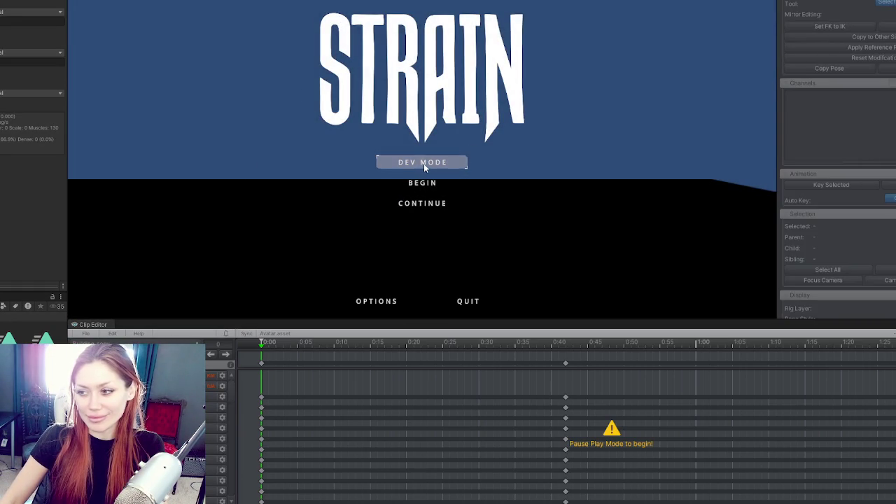
left_click(421, 203)
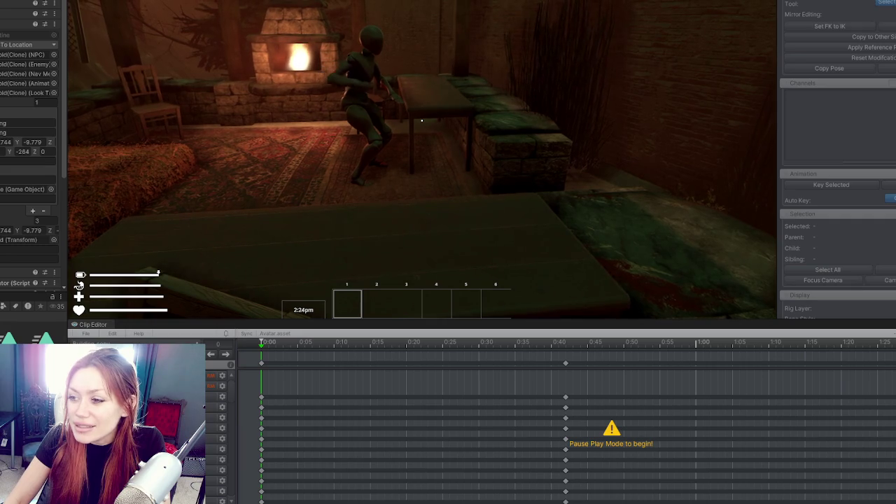
Step: Pause the game, stop play mode with Ctrl+P, and save changes to the Title scene
key("Escape")
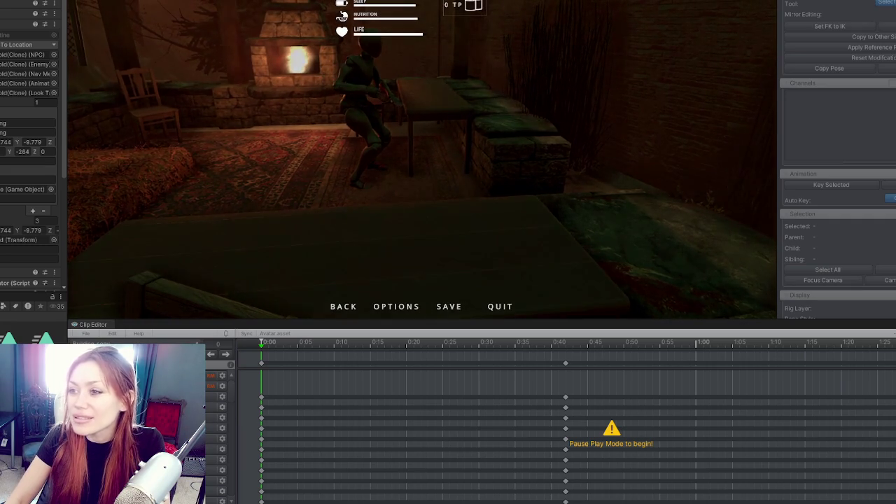
key("ctrl+p")
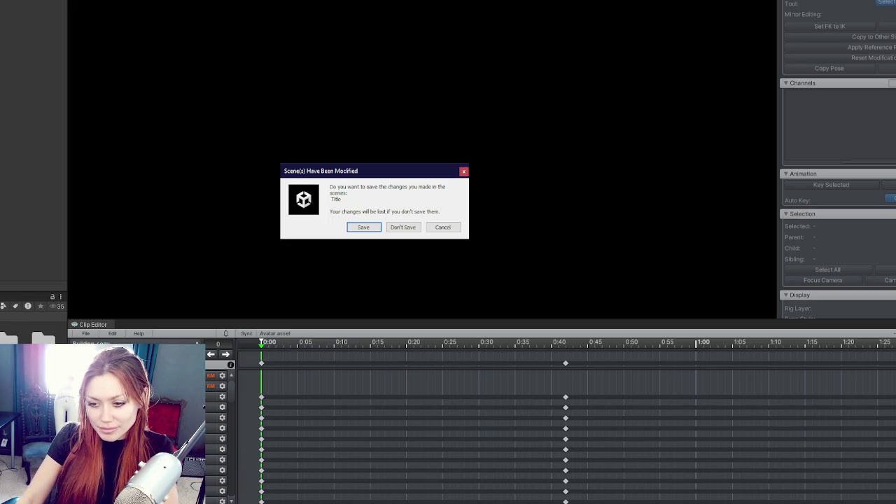
left_click(374, 226)
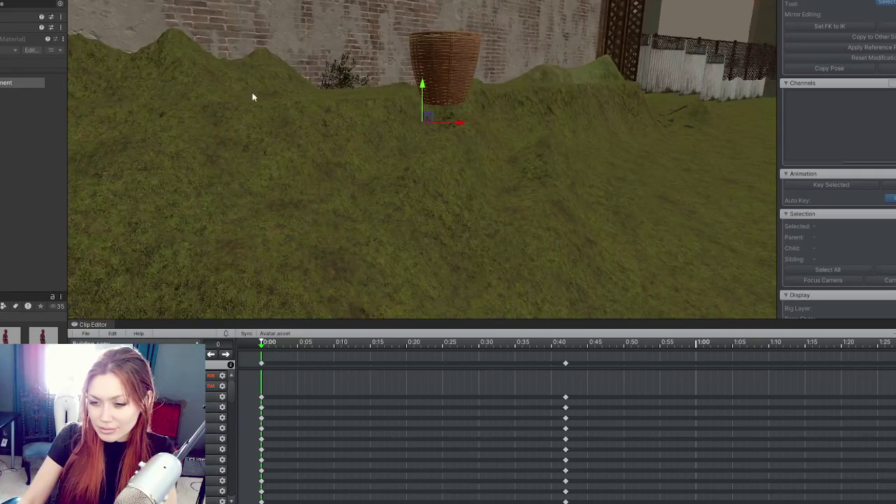
Step: Move the builder character along X so it stands just beside the wicker basket
mouse_move(303, 119)
left_mouse_down()
mouse_move(334, 144)
mouse_move(392, 105)
left_mouse_up()
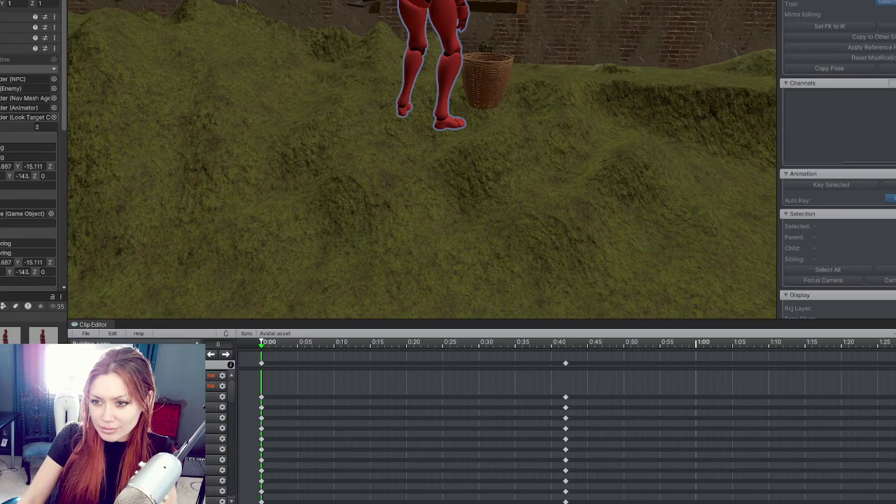
mouse_move(328, 88)
left_mouse_down()
mouse_move(387, 72)
mouse_move(421, 14)
mouse_move(190, 100)
left_mouse_up()
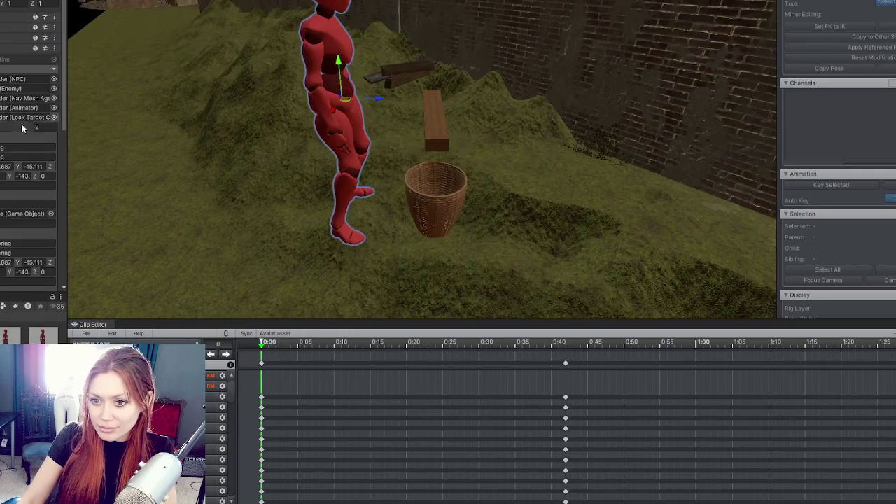
left_click(341, 127)
left_click_drag(372, 133, 397, 131)
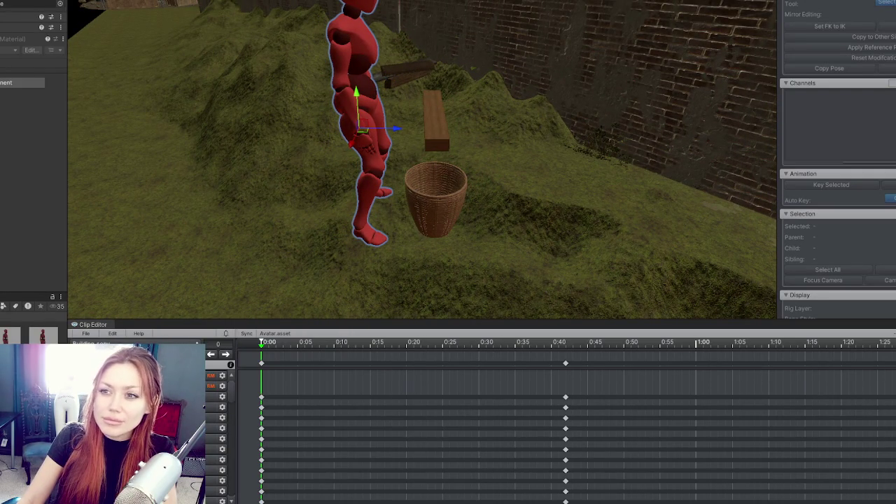
mouse_move(371, 130)
left_mouse_down()
mouse_move(400, 132)
mouse_move(364, 123)
left_mouse_up()
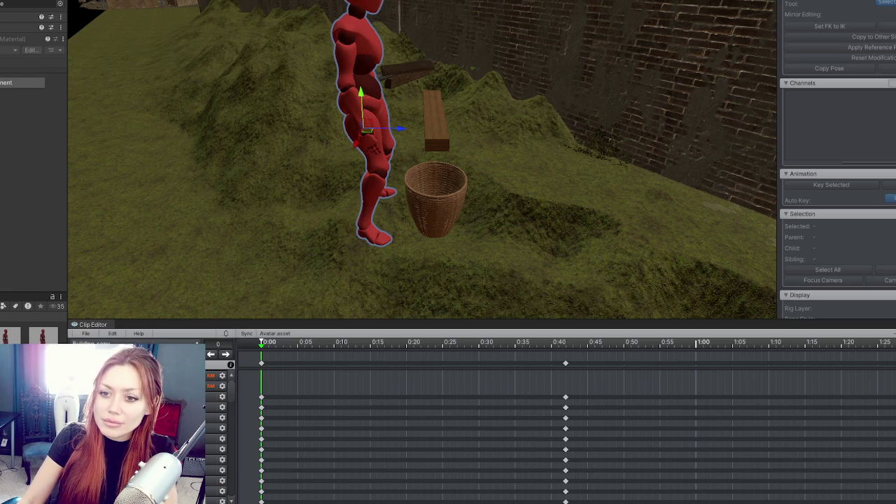
Step: On the routine object, set the Building entry's Z position to -52.91
scroll(28, 175, "up", 5)
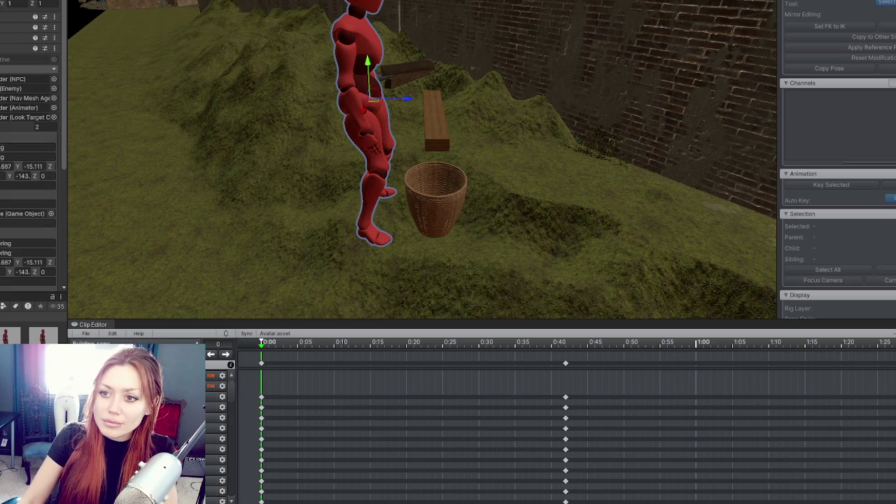
double_click(9, 241)
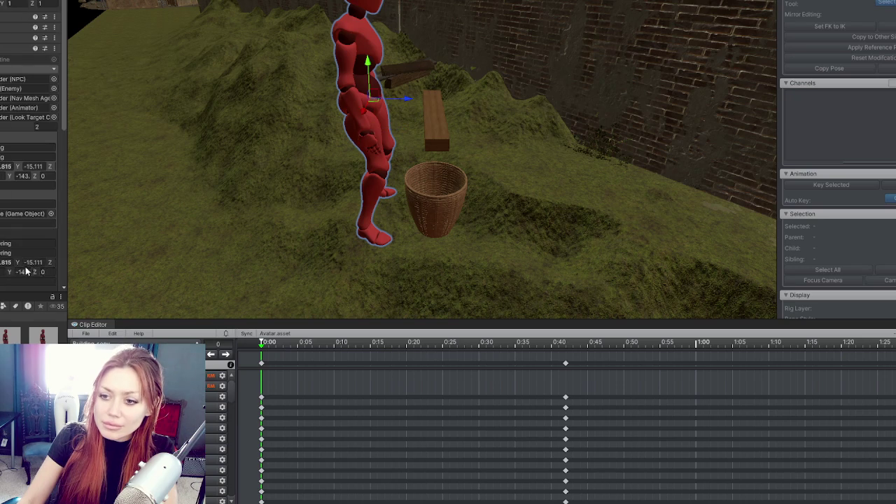
left_click_drag(67, 196, 126, 180)
left_click(102, 167)
type("-52.91")
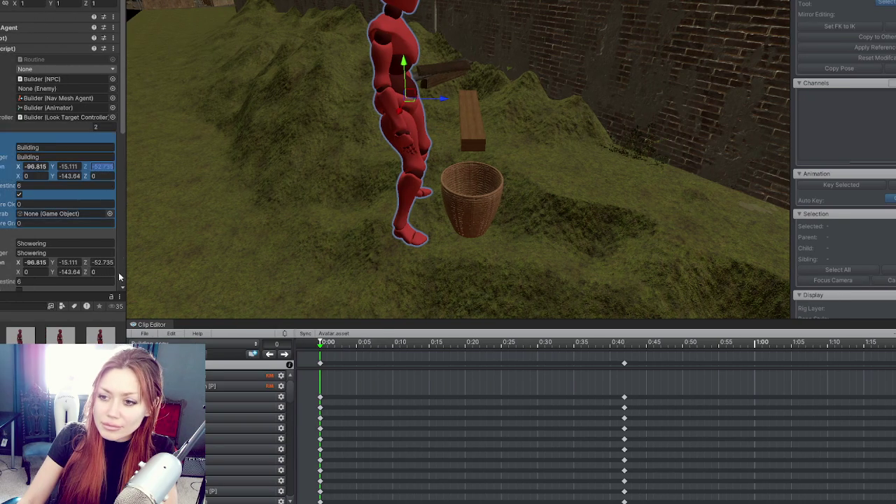
left_click(112, 263)
type("-52.91")
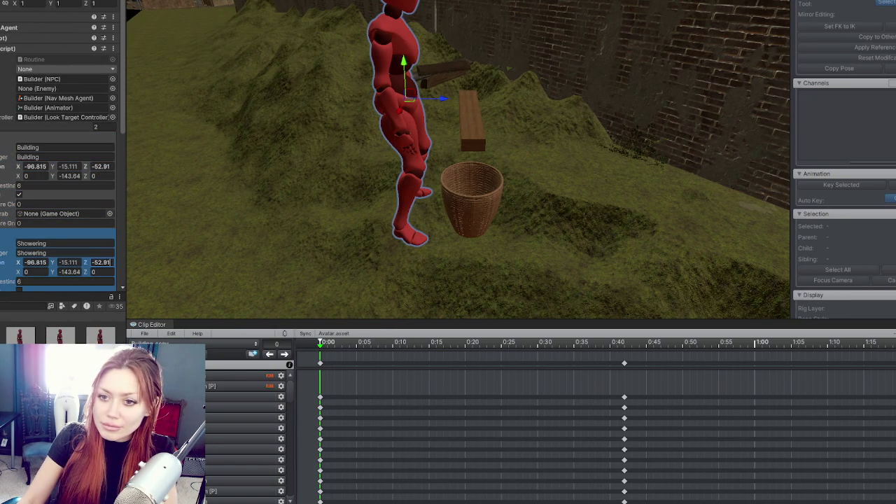
key("Return")
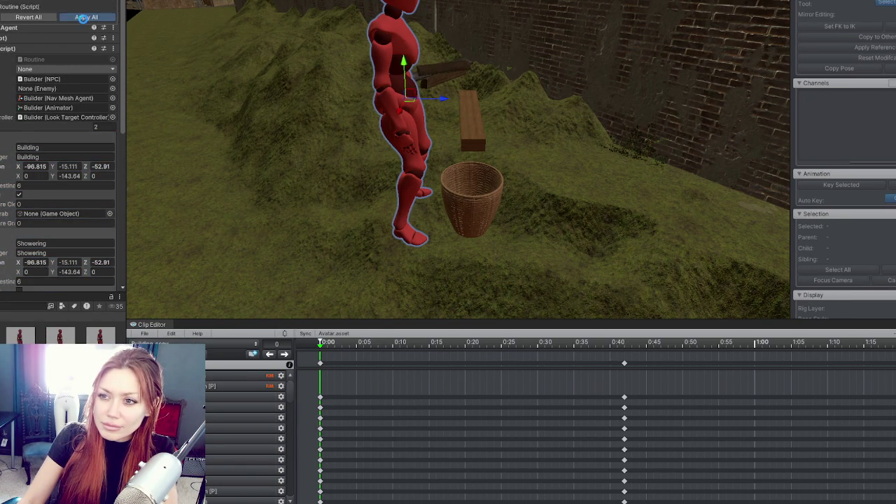
key("Delete")
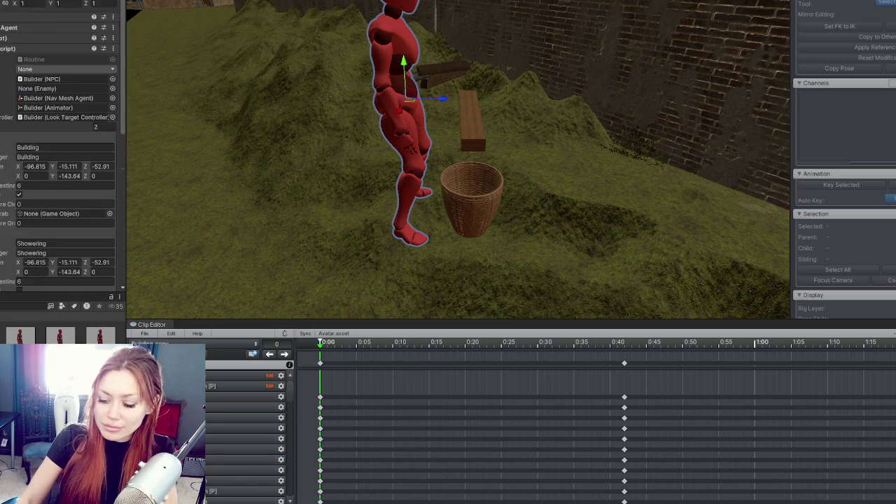
key("ctrl+z")
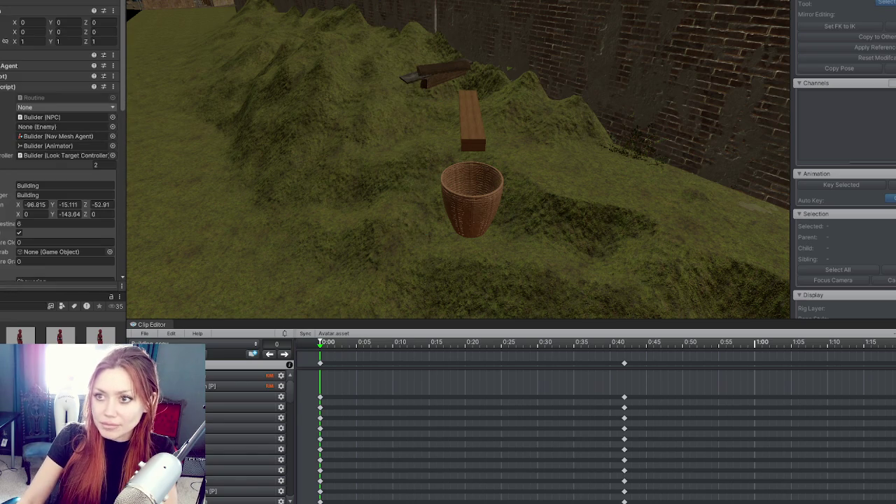
scroll(48, 120, "down", 3)
scroll(42, 210, "down", 2)
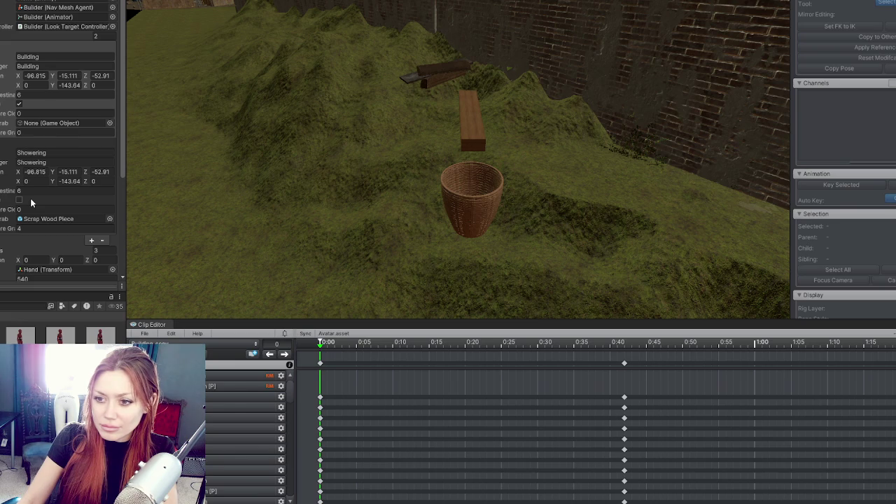
left_click(33, 220)
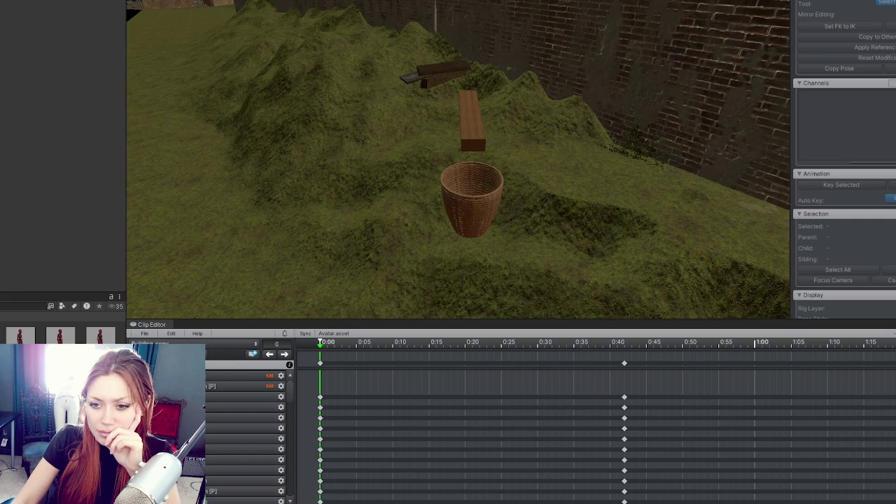
Step: Delete the builder character, undo back to restore it and the basket, and cancel the prefab prompt
left_click(471, 200)
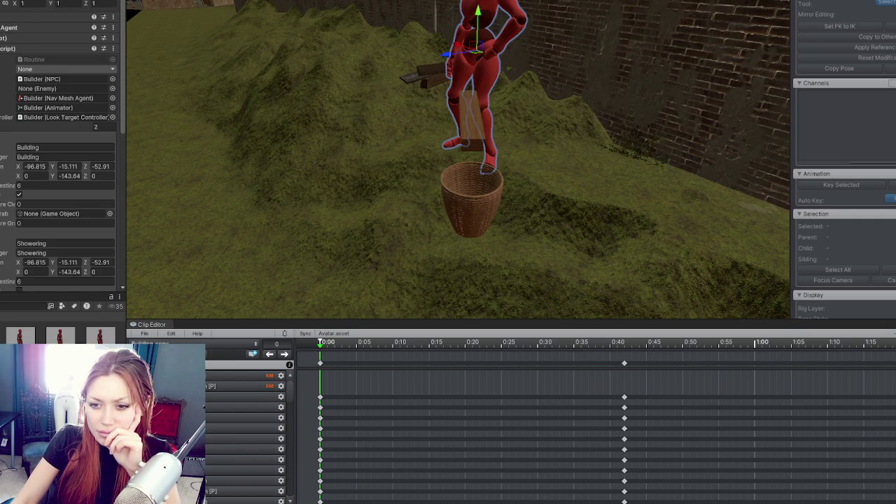
left_click(472, 200)
left_click(471, 77)
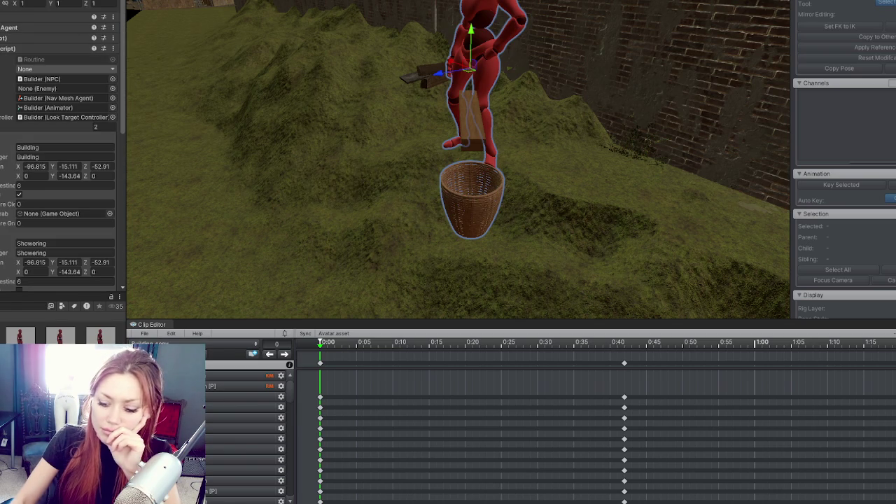
key("Delete")
key("ctrl+z")
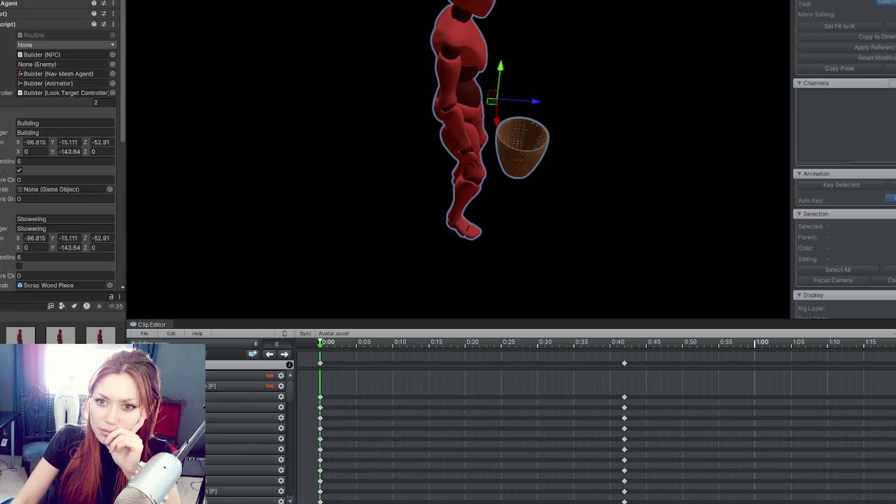
key("ctrl+z")
key("ctrl+z")
key("ctrl+z")
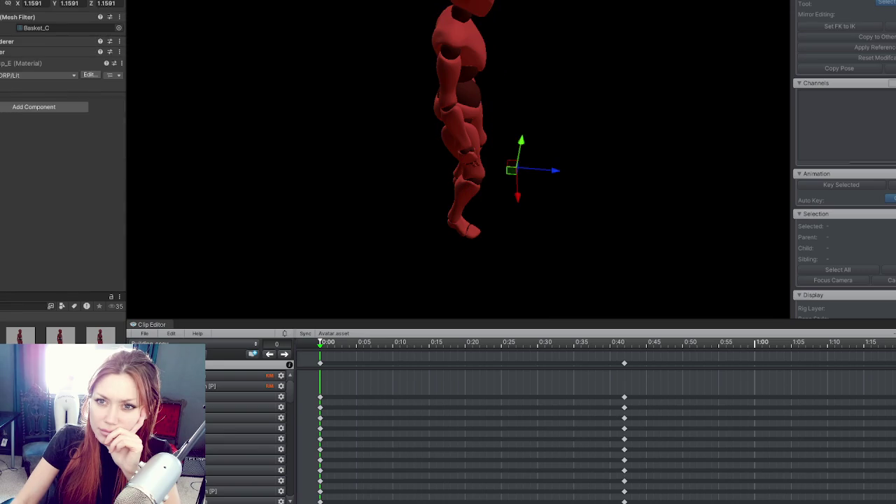
key("ctrl+z")
key("ctrl+z")
key("ctrl+z")
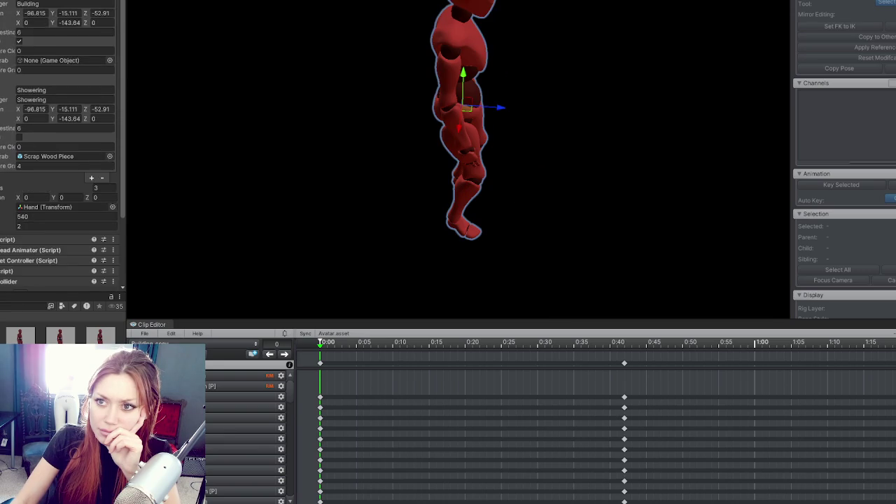
key("ctrl+z")
key("ctrl+z")
key("ctrl+z")
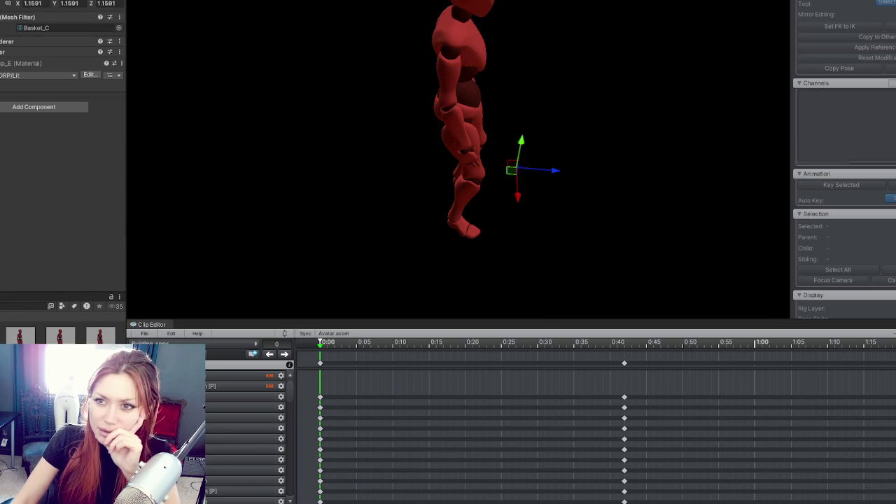
key("ctrl+z")
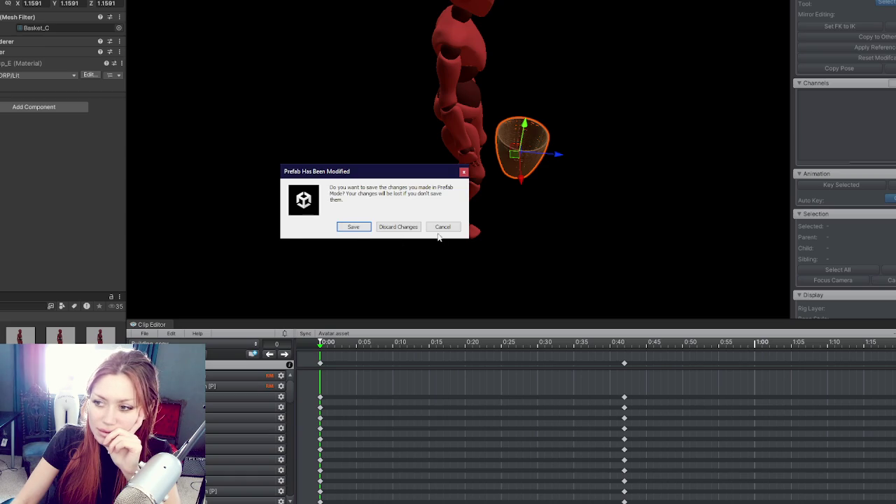
left_click(444, 226)
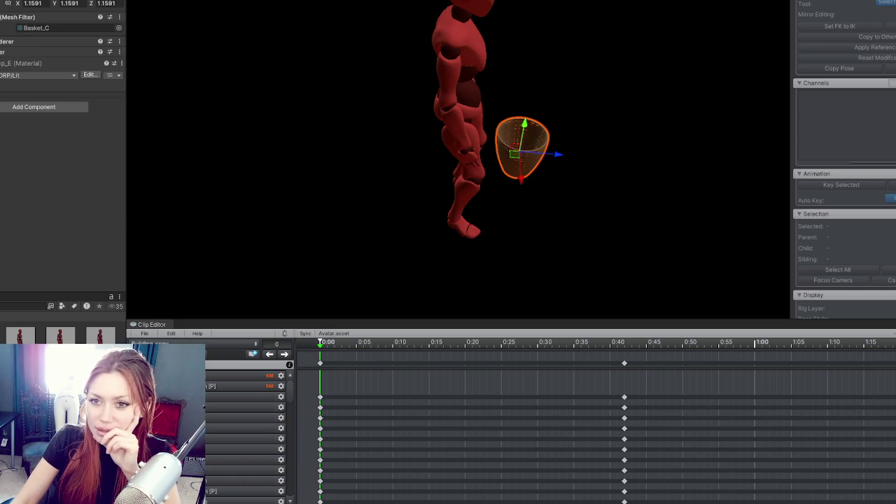
Step: Assign Basket_C as the Showering entry's prefab and clear both routine toggles
left_click(458, 105)
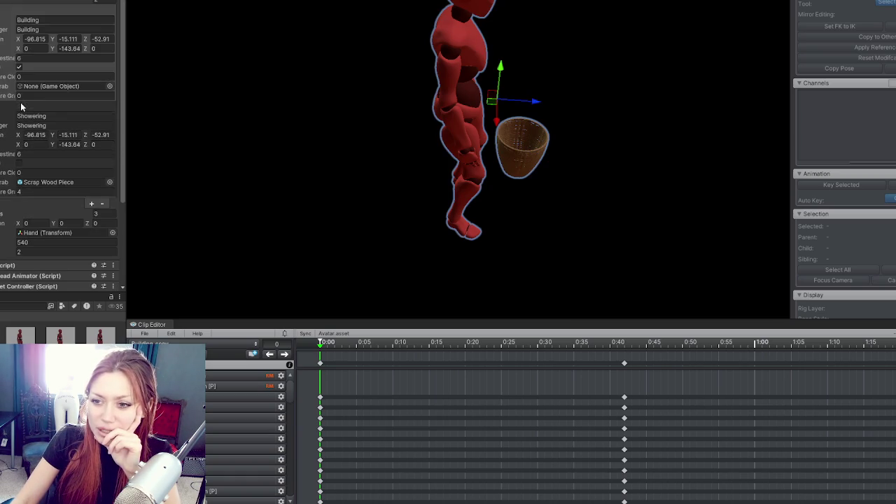
left_click_drag(61, 166, 64, 182)
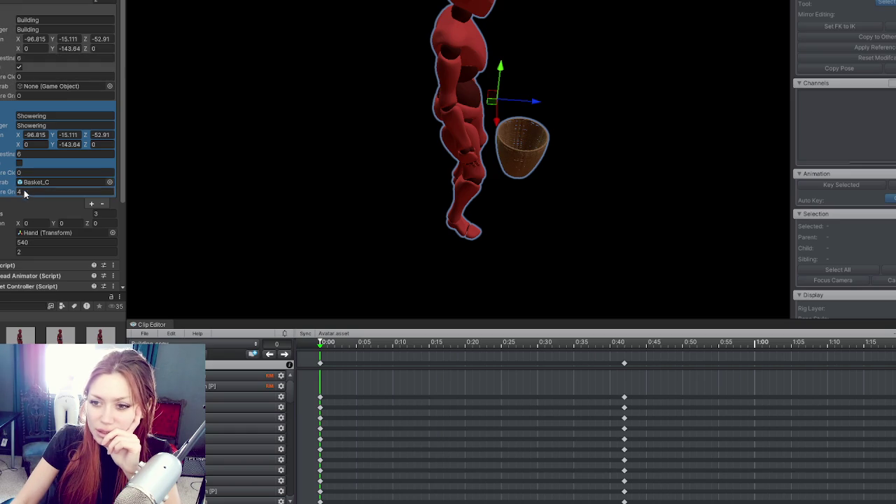
left_click(19, 162)
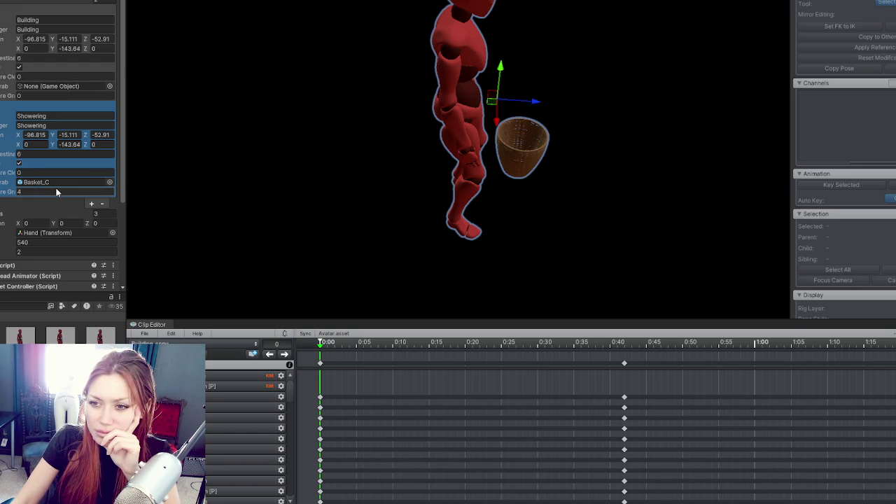
left_click(19, 162)
left_click(19, 68)
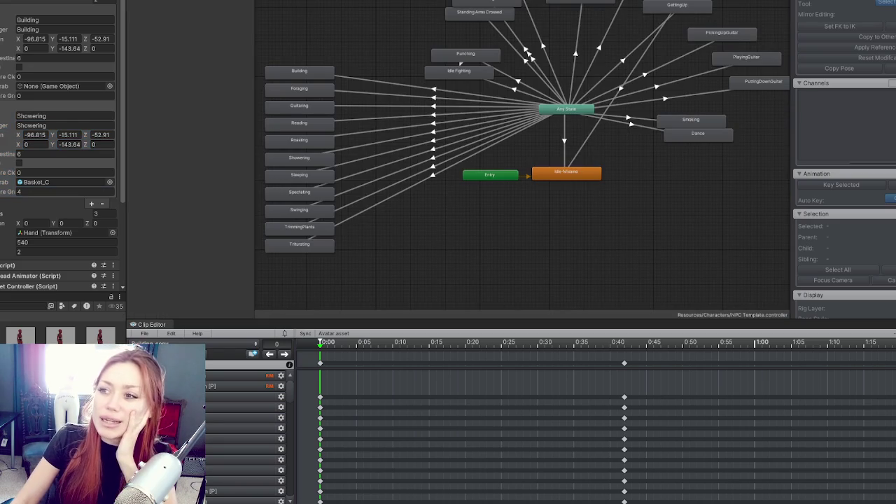
Step: Turn off Has Exit Time on the Any State→Building transition and preview it
left_click(411, 89)
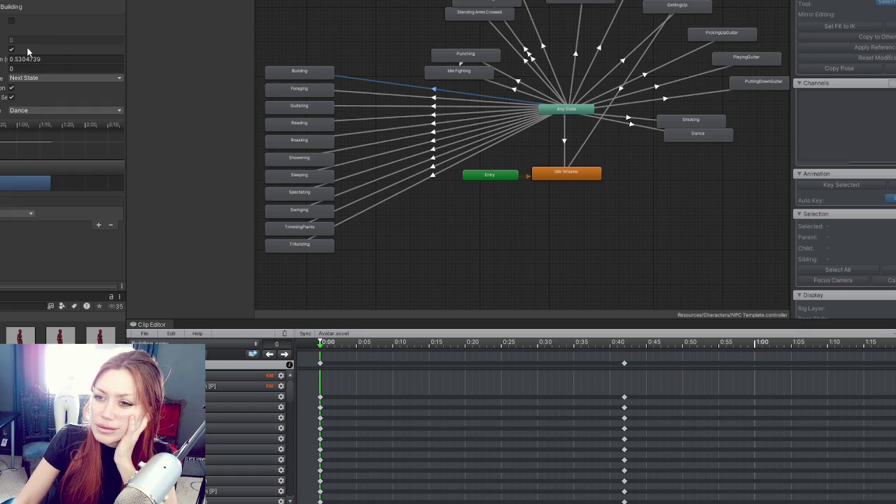
left_click(11, 50)
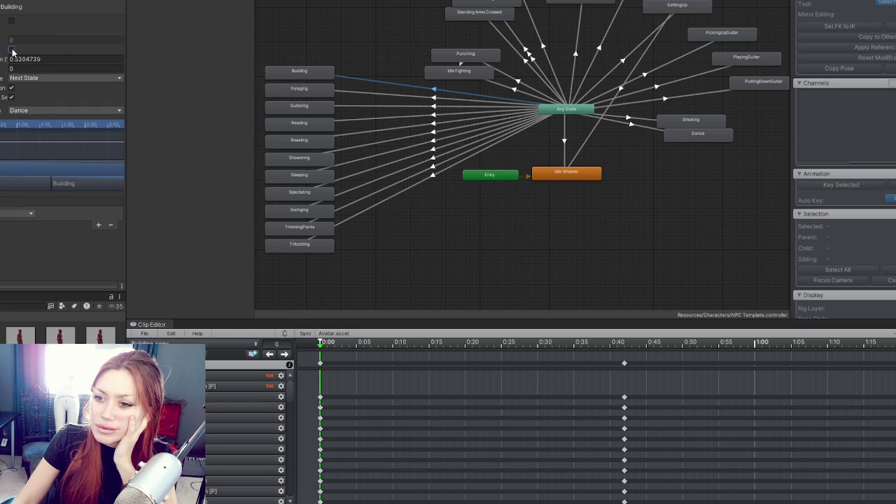
mouse_move(5, 140)
left_mouse_down()
mouse_move(76, 163)
mouse_move(290, 158)
left_mouse_up()
mouse_move(109, 121)
left_mouse_down()
mouse_move(91, 161)
mouse_move(70, 161)
mouse_move(168, 141)
mouse_move(280, 144)
mouse_move(242, 160)
mouse_move(263, 163)
mouse_move(239, 133)
left_mouse_up()
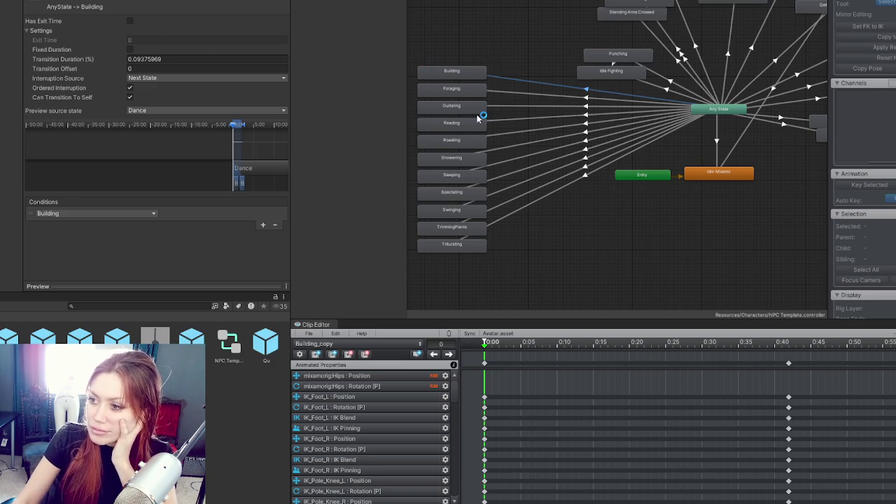
Step: Make the Showering transition duration relative rather than fixed, set to 1
left_click(459, 159)
left_click(510, 150)
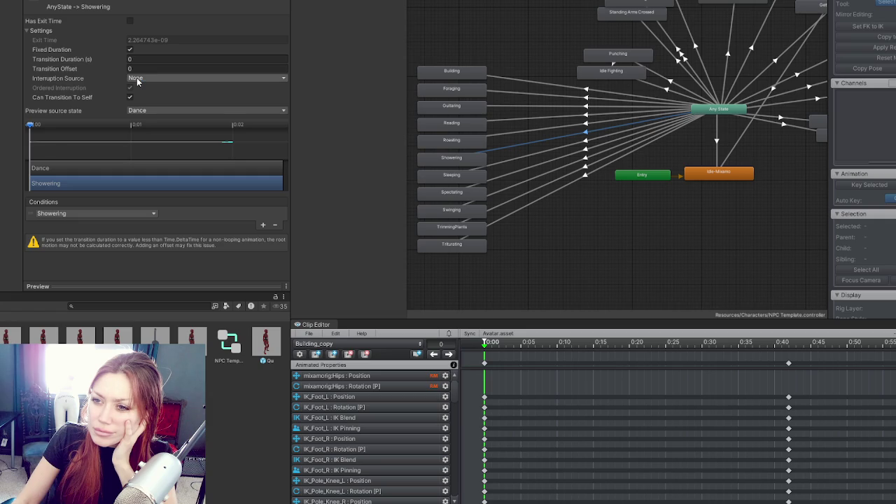
left_click(130, 50)
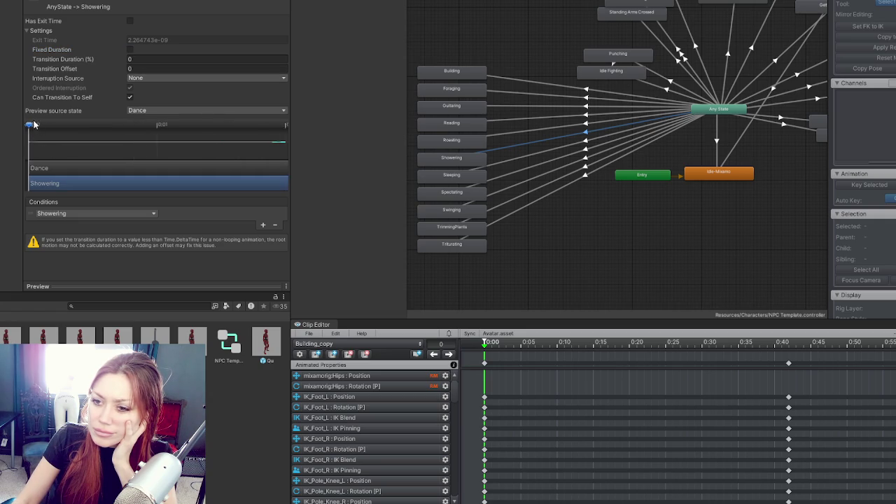
left_click(129, 61)
type("2.1")
left_click_drag(112, 60, 109, 61)
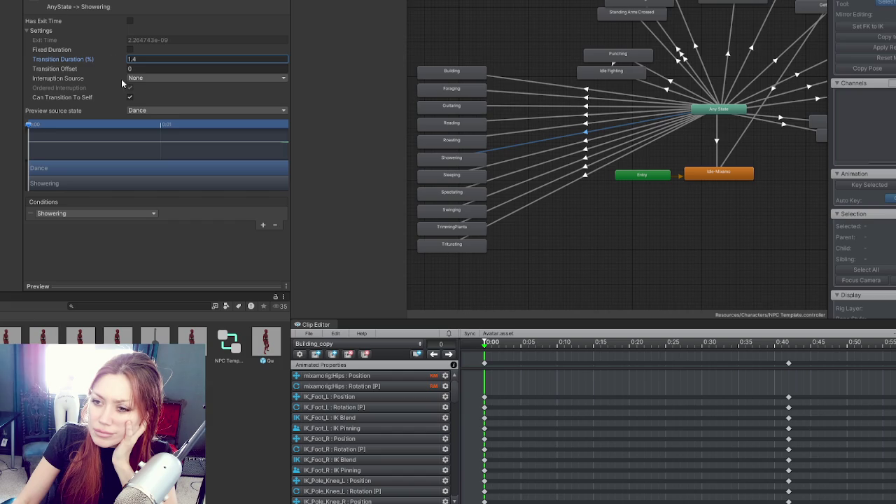
type("0.5")
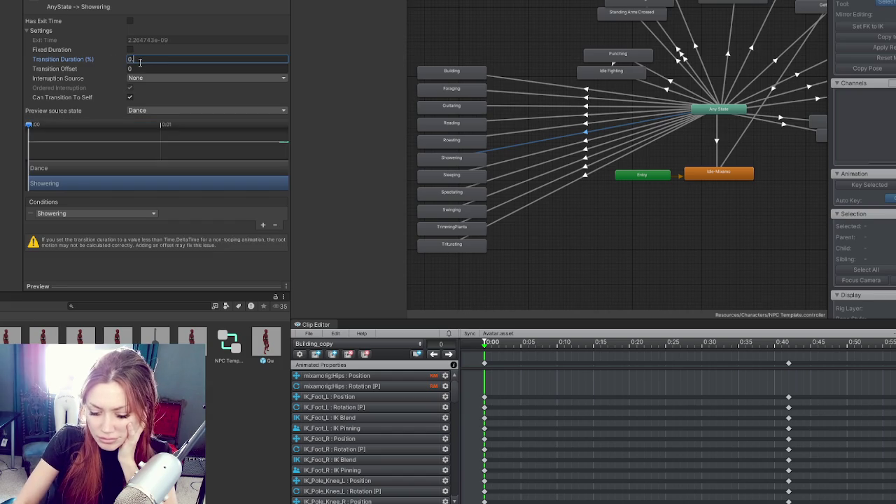
key("BackSpace")
key("BackSpace")
key("BackSpace")
type("1")
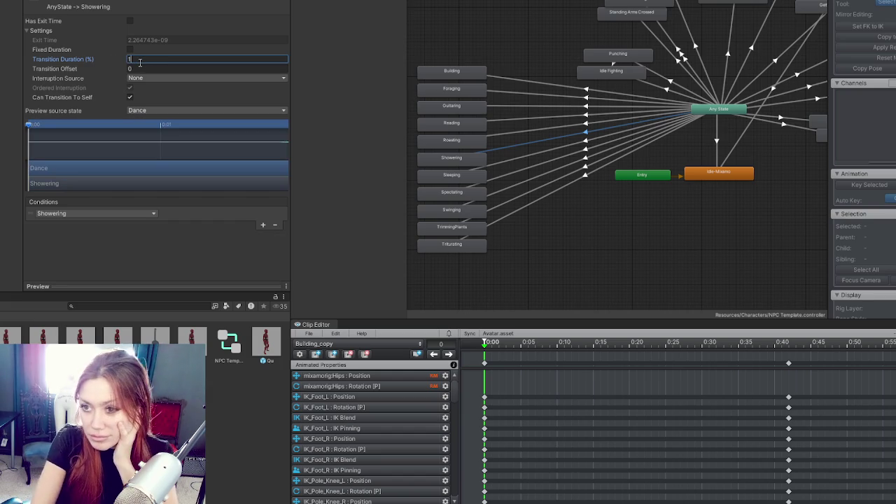
Step: Set the Building transition duration to 1, lengthen Foraging to 0.2778551 s, and save the scene
left_click(517, 80)
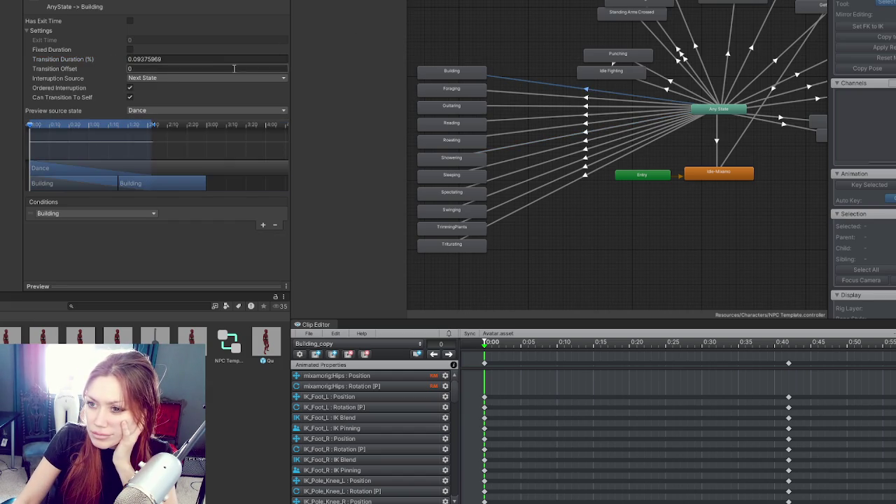
left_click(223, 58)
type("1")
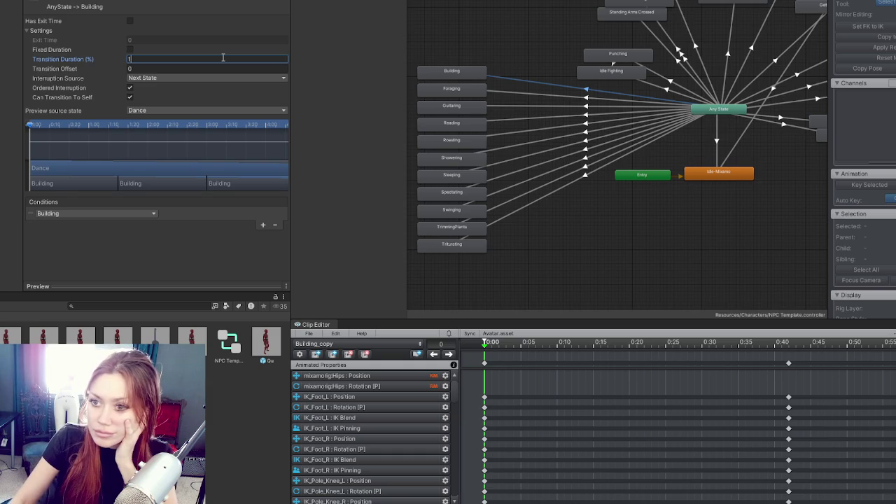
key("Return")
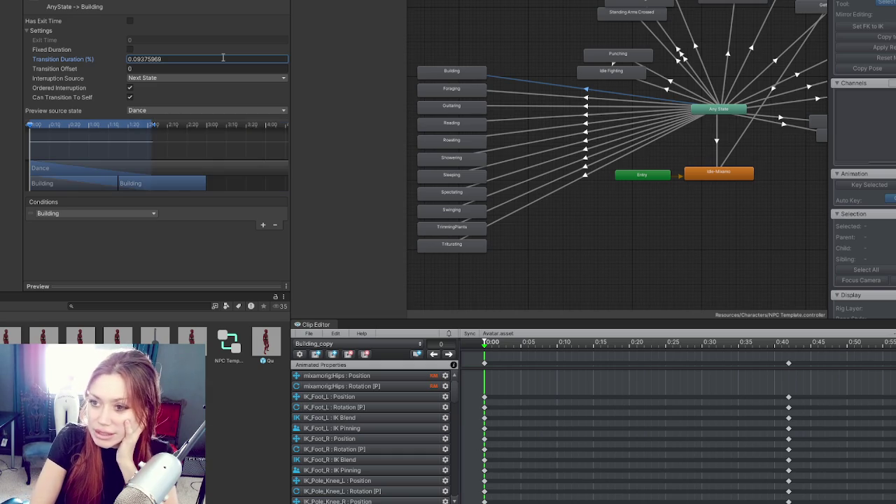
left_click(517, 96)
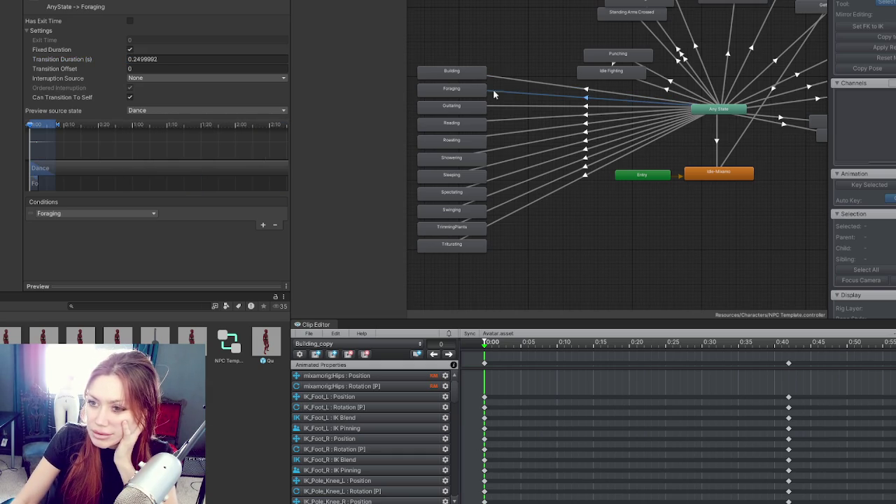
left_click_drag(58, 126, 61, 126)
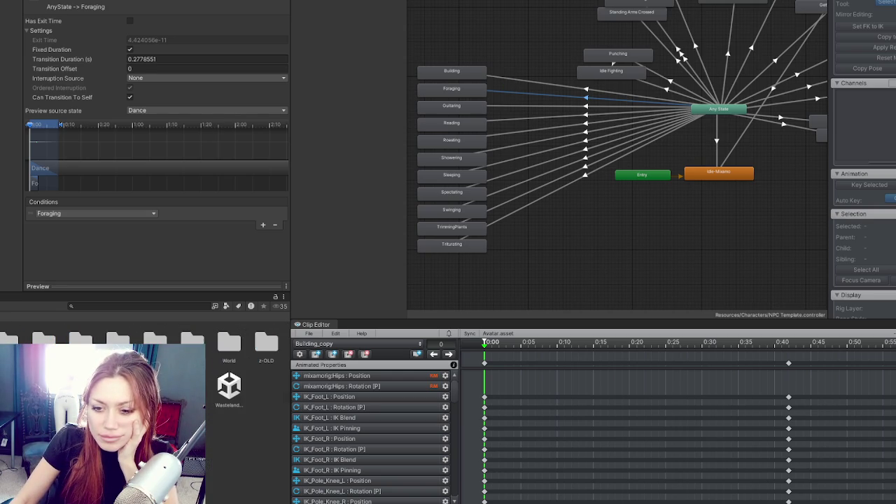
left_click(364, 231)
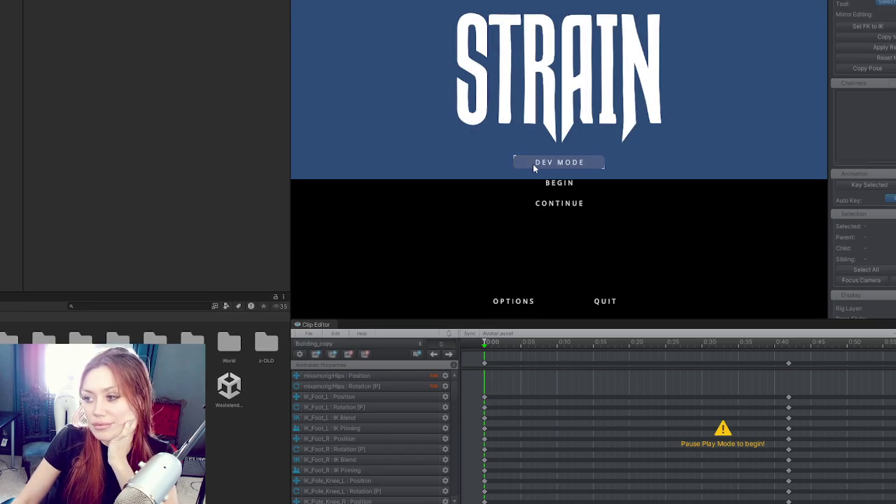
Step: Continue the game from the title menu, take control of the camera, then pause with Esc
left_click(553, 203)
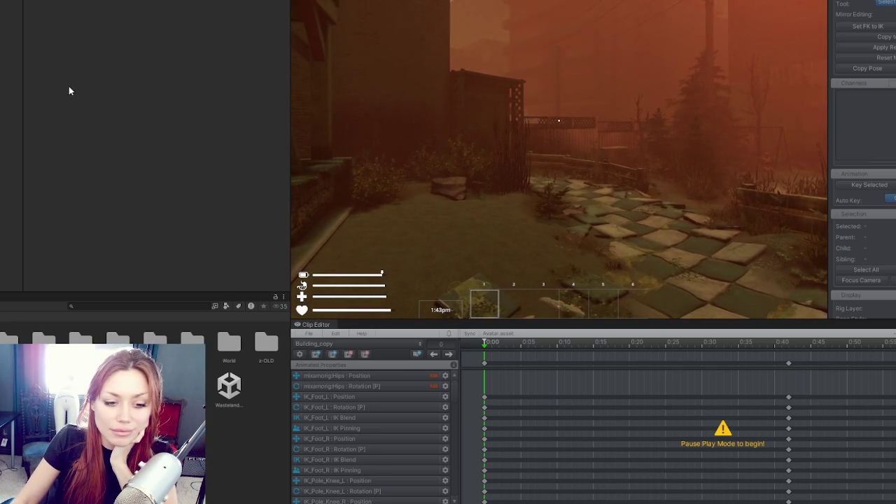
left_click(458, 146)
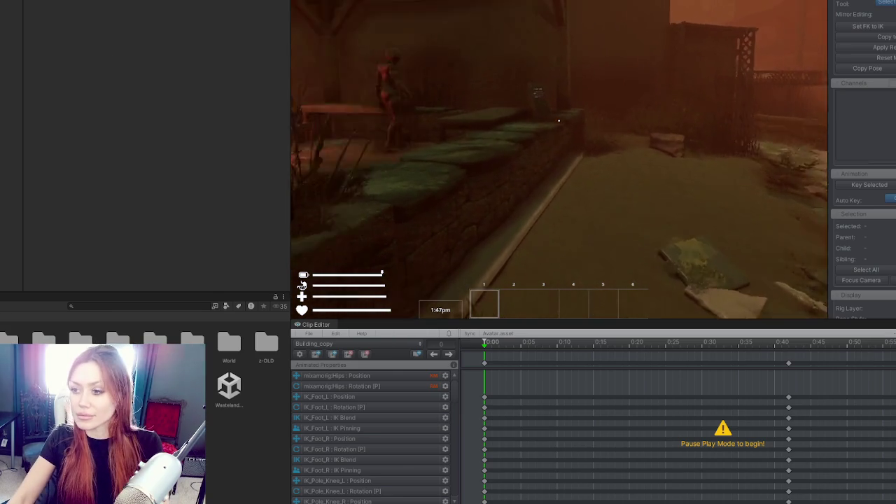
key("Escape")
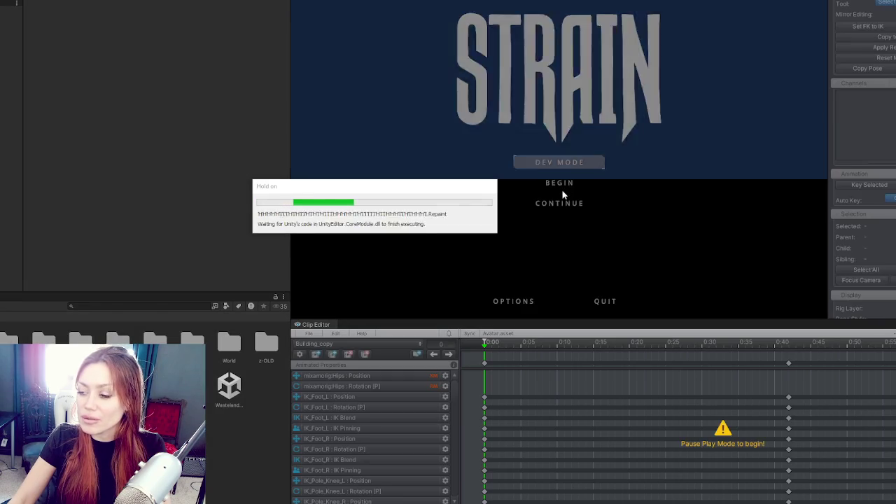
Step: Continue the saved game, then select the floor, answer the Title scene save prompt, and view the garden
left_click(560, 204)
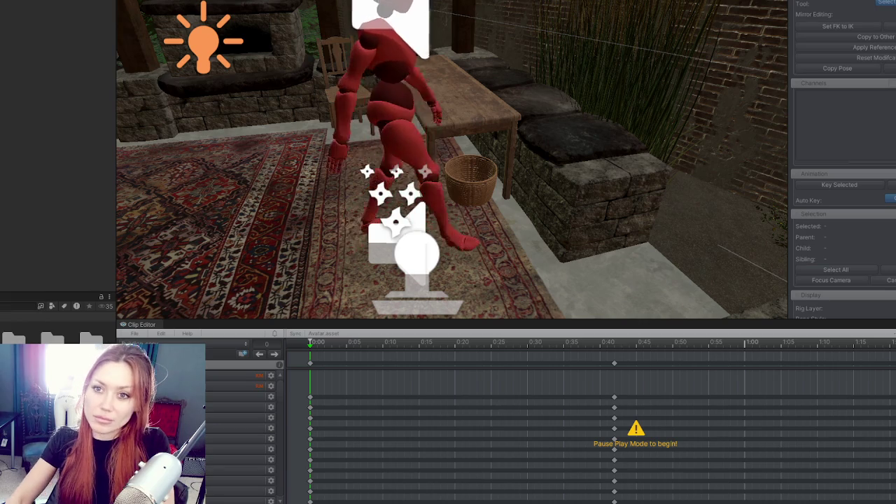
left_click(162, 117)
mouse_move(272, 127)
left_mouse_down()
mouse_move(241, 170)
mouse_move(210, 175)
mouse_move(273, 172)
mouse_move(246, 168)
left_mouse_up()
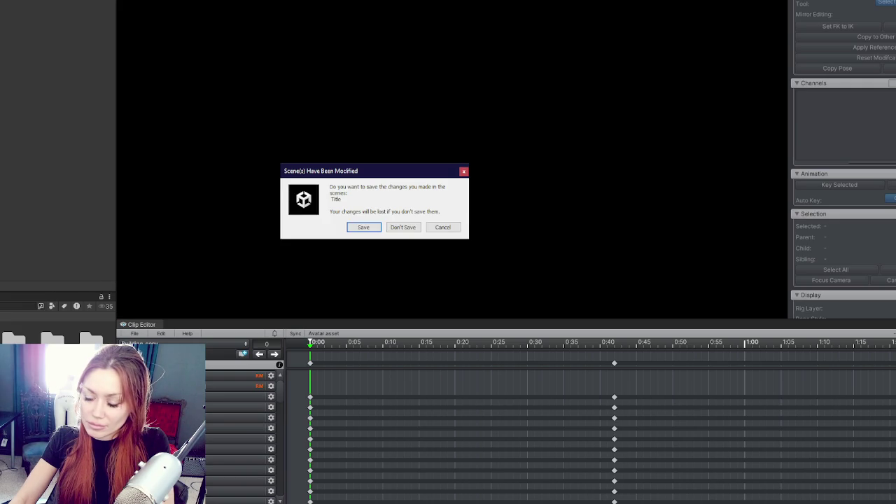
left_click(362, 228)
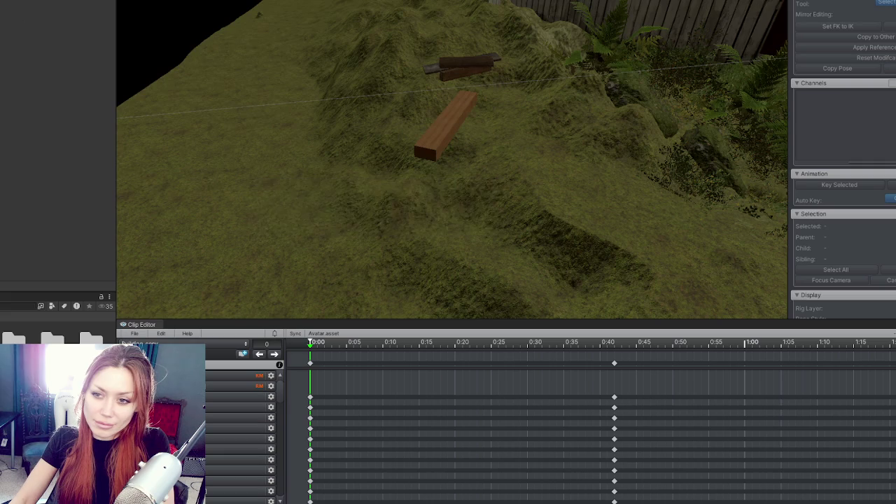
mouse_move(294, 38)
left_mouse_down()
mouse_move(348, 36)
mouse_move(599, 166)
mouse_move(676, 128)
mouse_move(454, 105)
left_mouse_up()
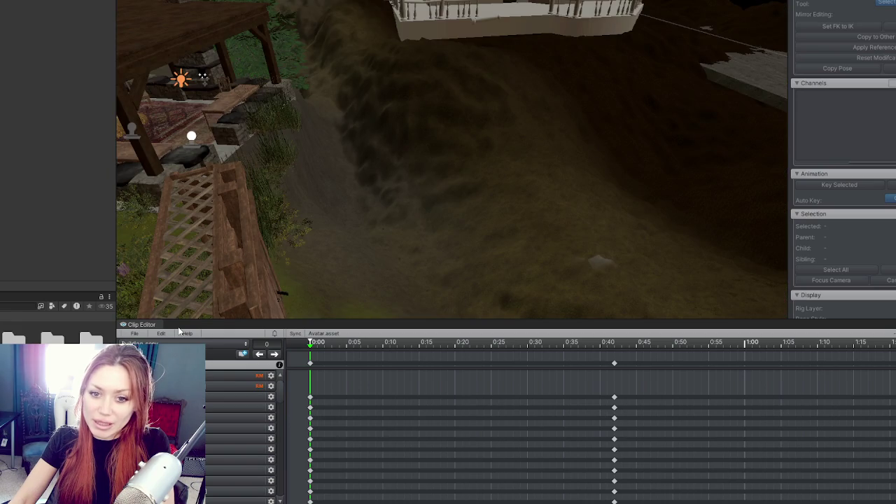
Step: Frame the wooden table inside the gazebo and orbit to look down on it
scroll(605, 129, "up", 5)
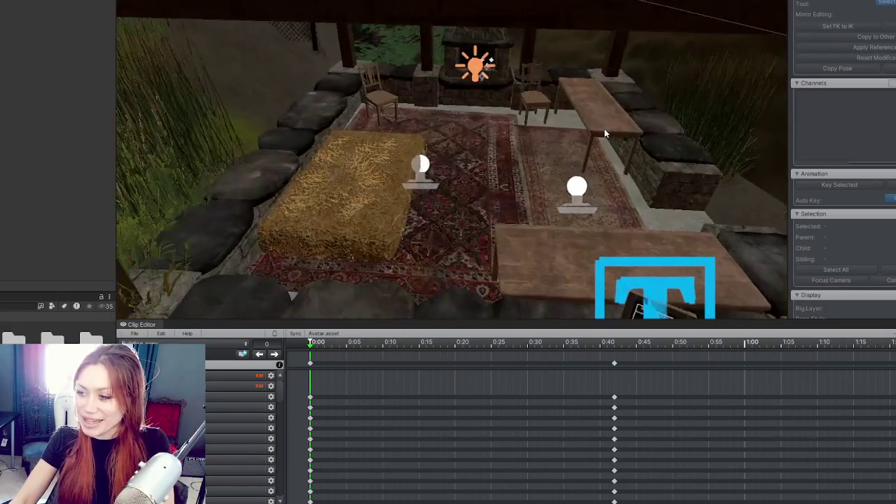
left_click(609, 125)
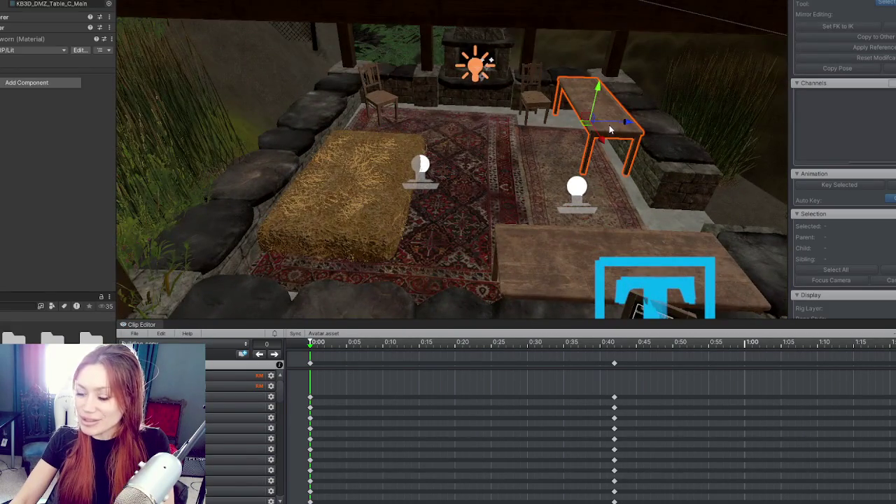
key("f")
mouse_move(559, 147)
left_mouse_down()
mouse_move(626, 170)
mouse_move(689, 178)
mouse_move(556, 122)
mouse_move(463, 131)
left_mouse_up()
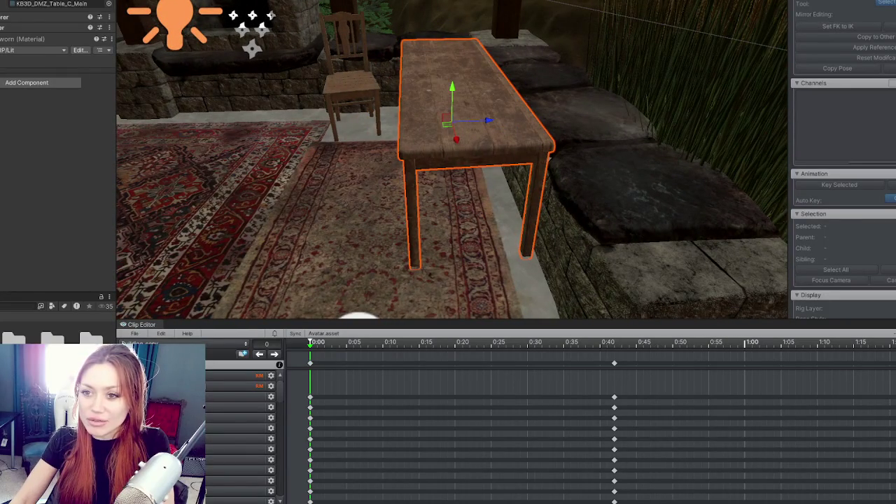
mouse_move(463, 132)
left_mouse_down()
mouse_move(536, 194)
mouse_move(610, 138)
mouse_move(703, 191)
mouse_move(498, 240)
mouse_move(662, 220)
mouse_move(586, 145)
mouse_move(429, 110)
mouse_move(408, 128)
mouse_move(458, 120)
mouse_move(406, 110)
left_mouse_up()
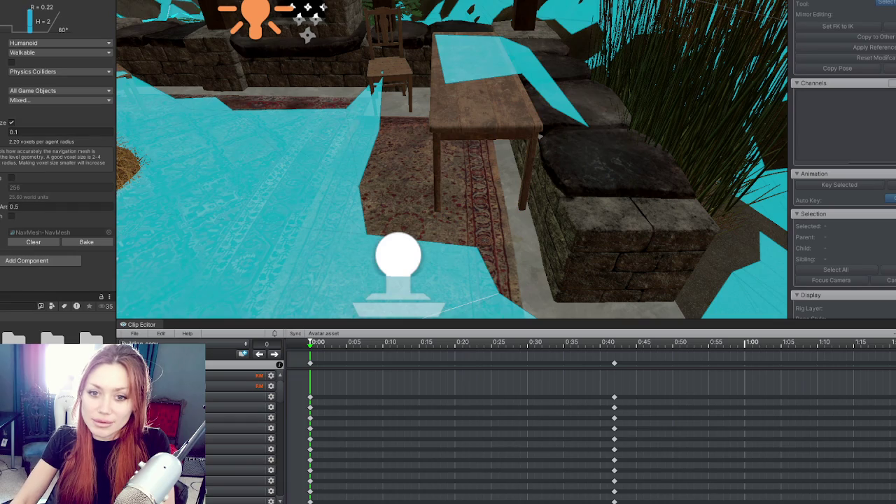
Step: Set the NavMesh voxel size to 0.2, bake, and inspect the result around the table
mouse_move(378, 124)
left_mouse_down()
mouse_move(464, 140)
mouse_move(408, 168)
mouse_move(567, 154)
mouse_move(366, 136)
mouse_move(742, 160)
mouse_move(504, 170)
mouse_move(520, 190)
mouse_move(415, 147)
mouse_move(154, 138)
left_mouse_up()
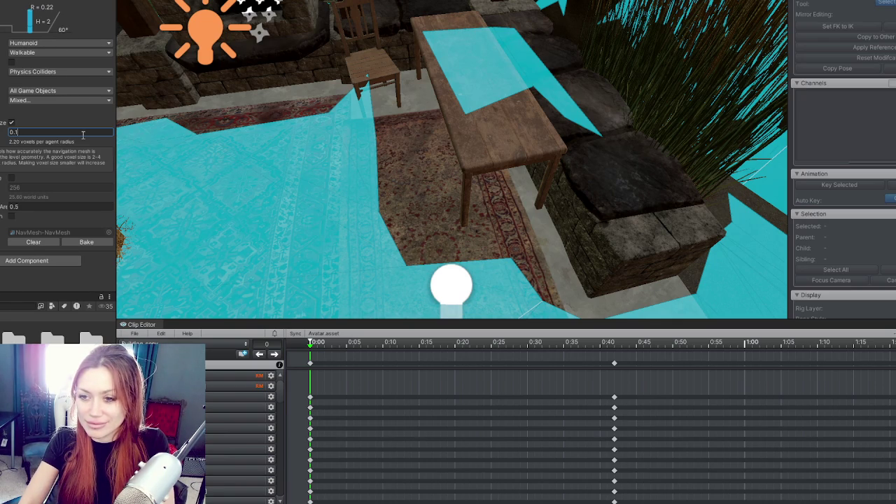
key("BackSpace")
type("2")
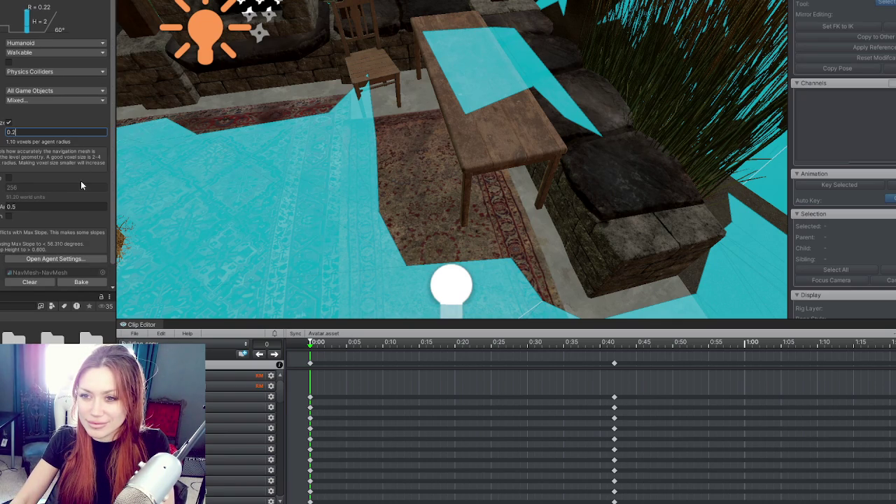
left_click(9, 62)
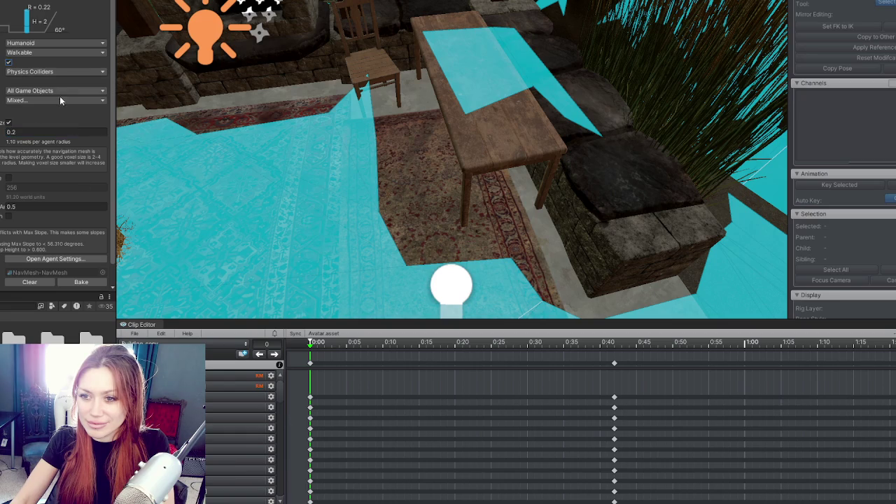
left_click(83, 282)
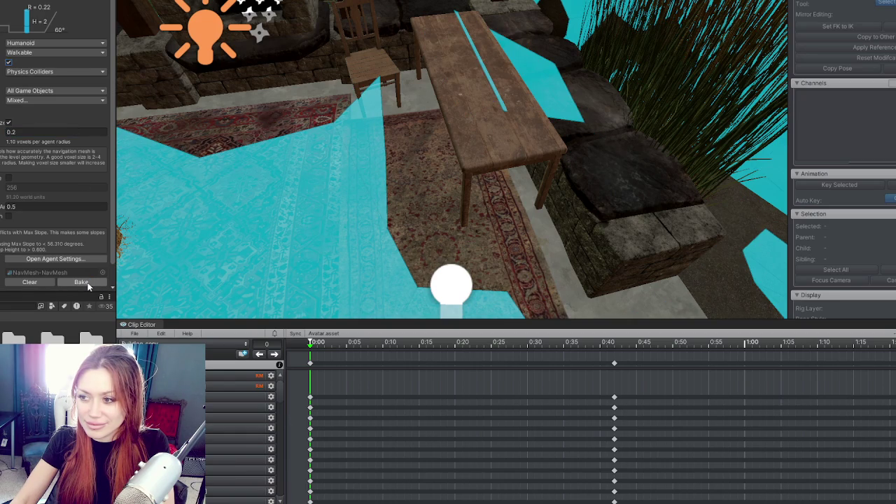
scroll(357, 192, "down", 2)
mouse_move(396, 175)
left_mouse_down()
mouse_move(390, 200)
mouse_move(474, 202)
mouse_move(377, 199)
mouse_move(124, 138)
left_mouse_up()
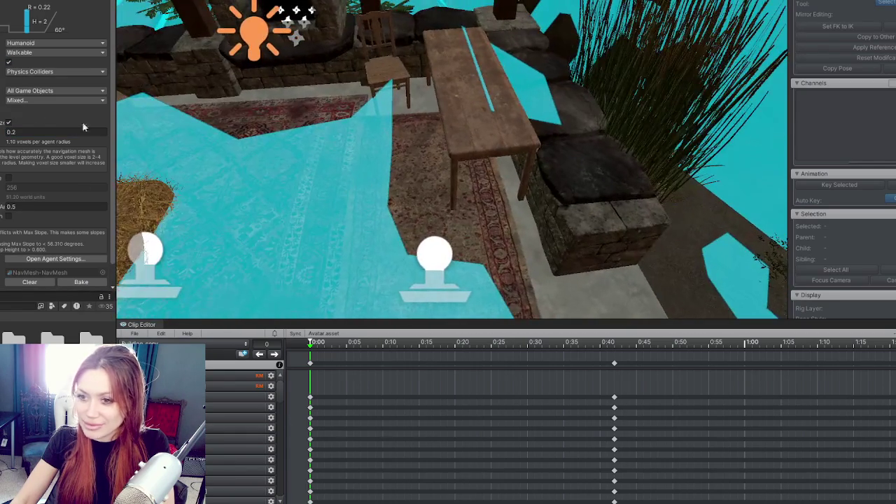
Step: Rebake the NavMesh at 0.05 voxel size and inspect the finer walkable areas
type("0.05")
left_click(89, 241)
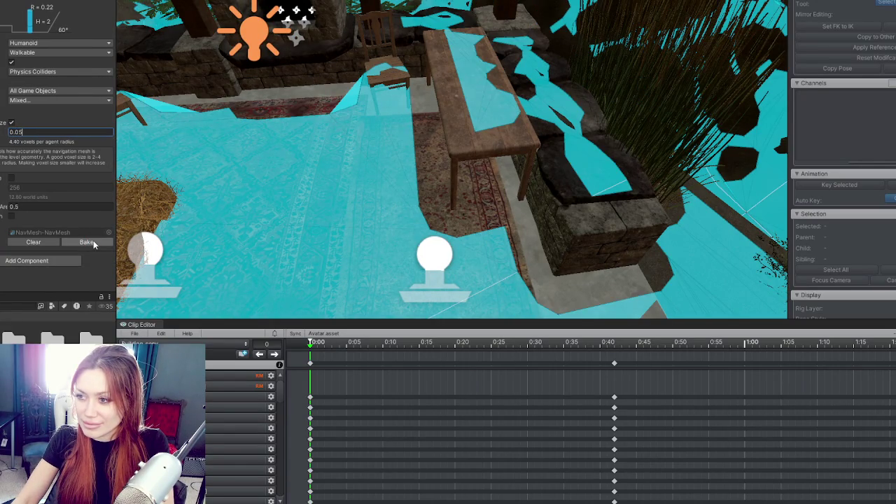
mouse_move(456, 196)
left_mouse_down()
mouse_move(490, 189)
mouse_move(469, 194)
left_mouse_up()
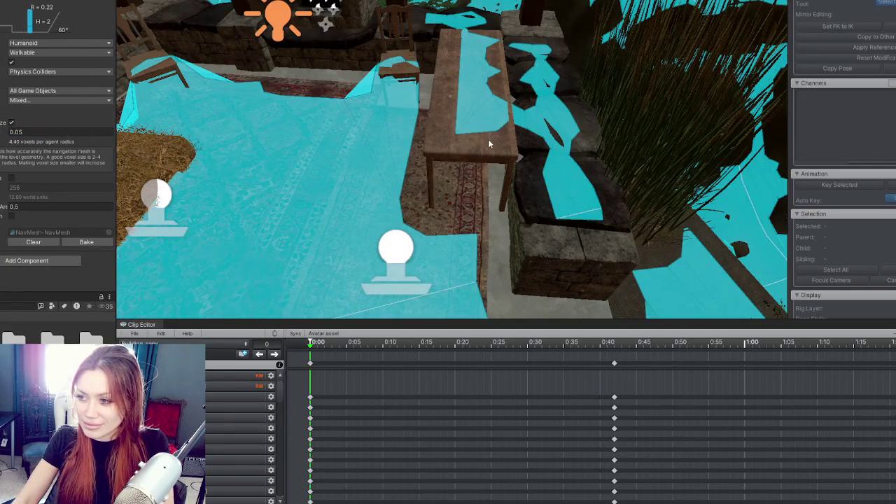
left_click(489, 143)
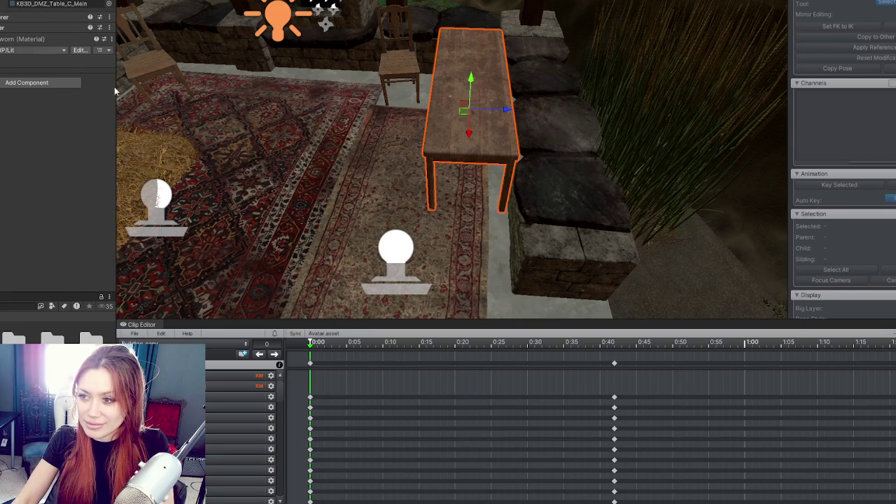
key("ctrl+z")
left_click(79, 240)
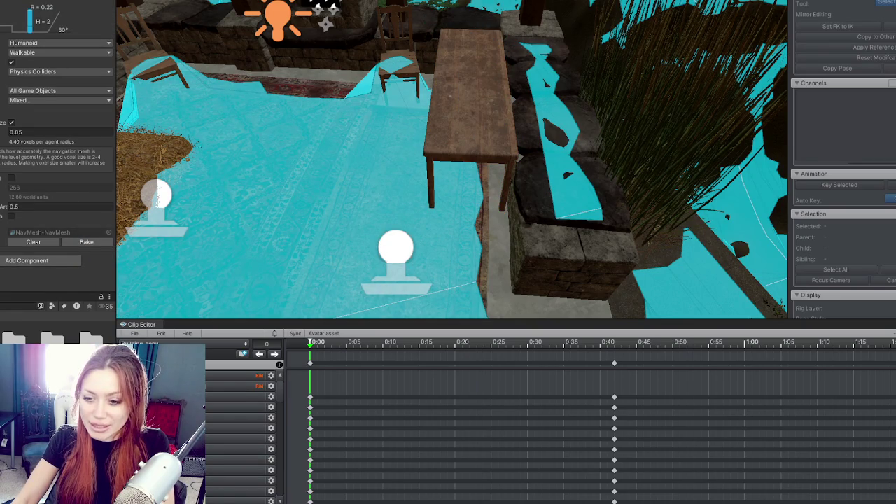
left_click(365, 17)
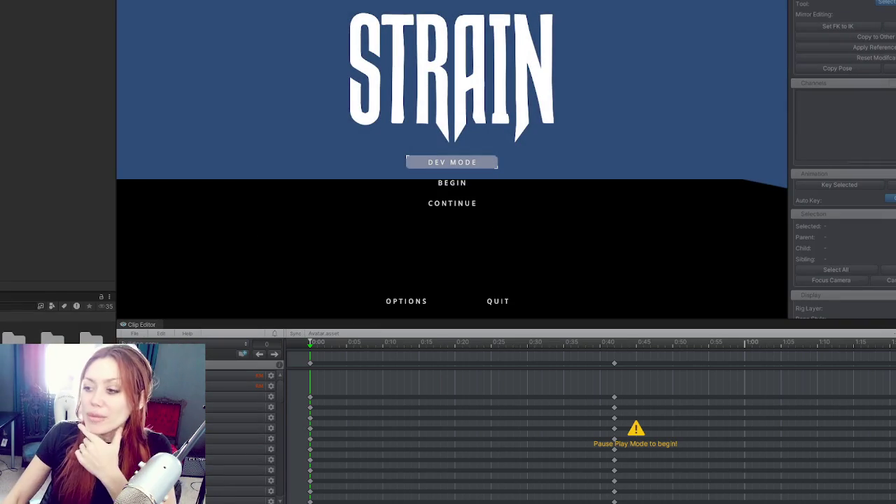
Step: Continue the saved game, watch the builder NPC work at the table, then pause with Esc
left_click(446, 207)
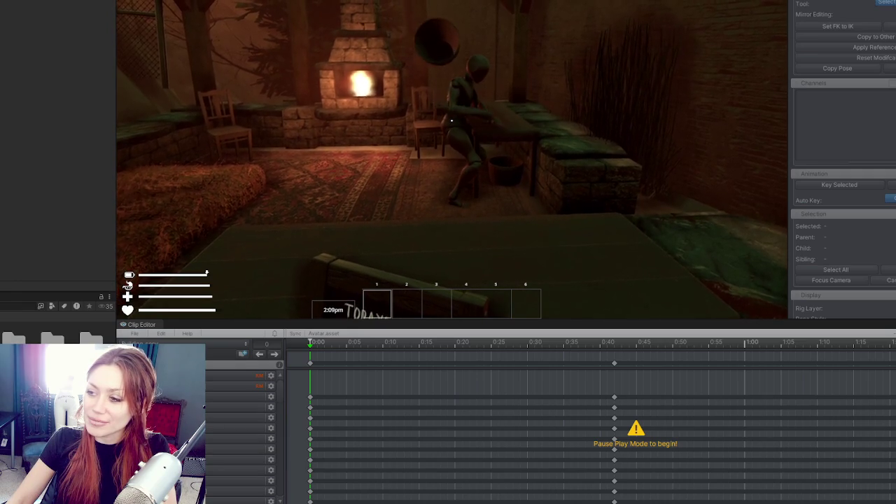
key("Escape")
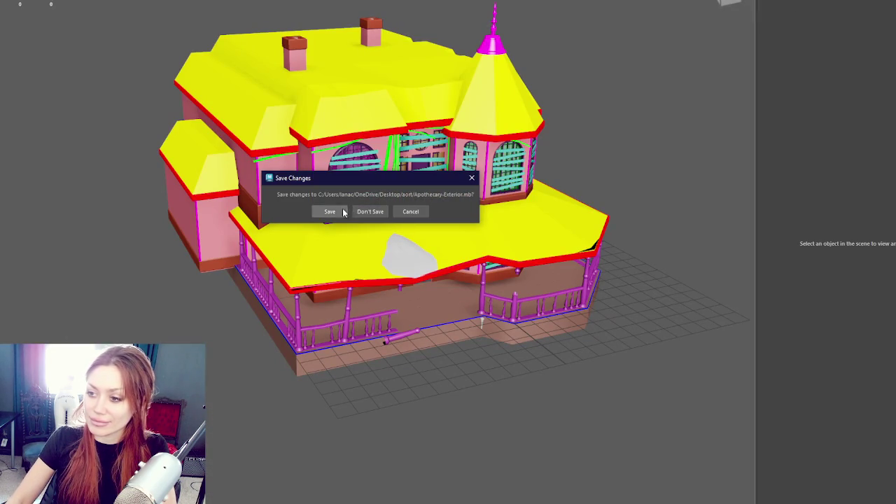
Step: Discard the unsaved changes to Apothecary-Exterior.mb by choosing Don't Save
left_click(350, 211)
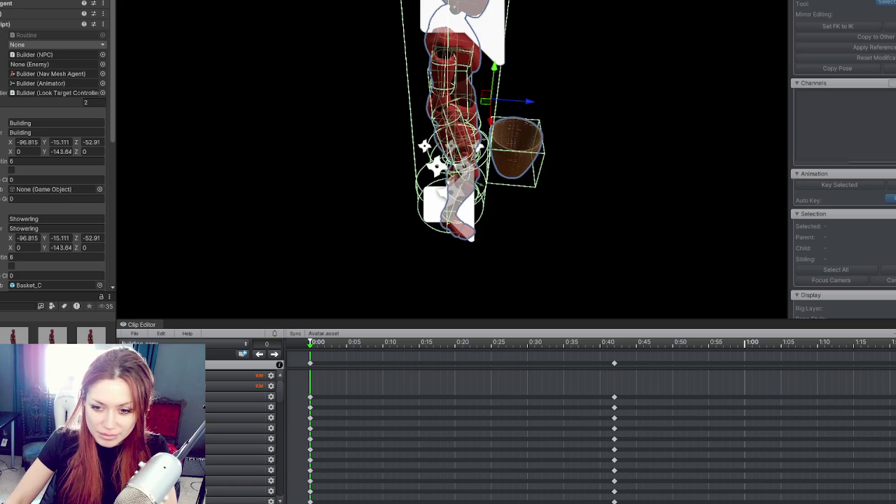
Step: Create a new folder in the Project window via Create > Folder
right_click(3, 129)
mouse_move(140, 132)
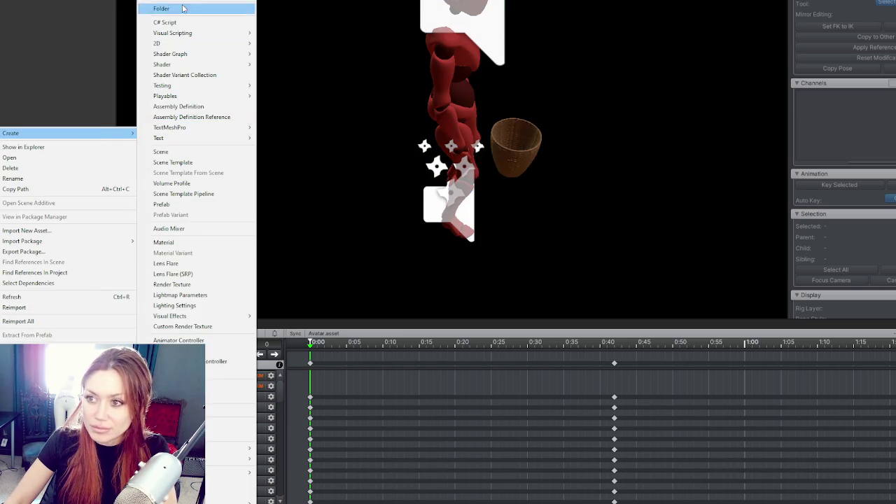
left_click(183, 7)
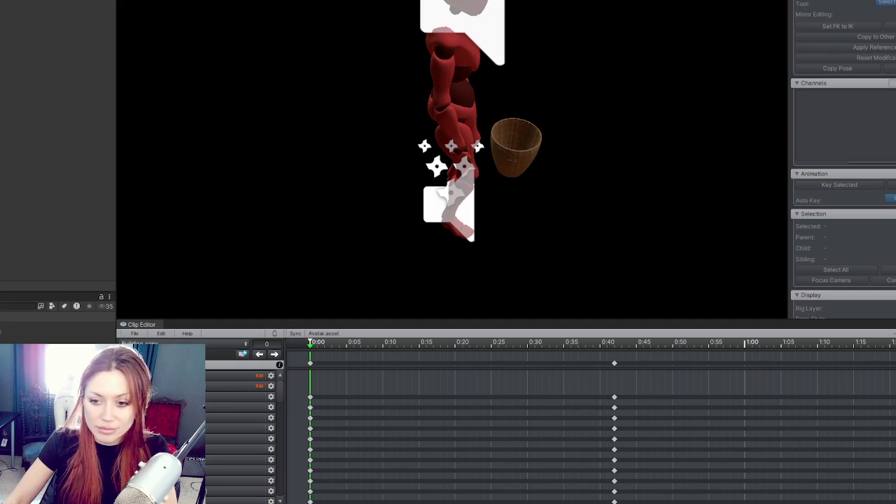
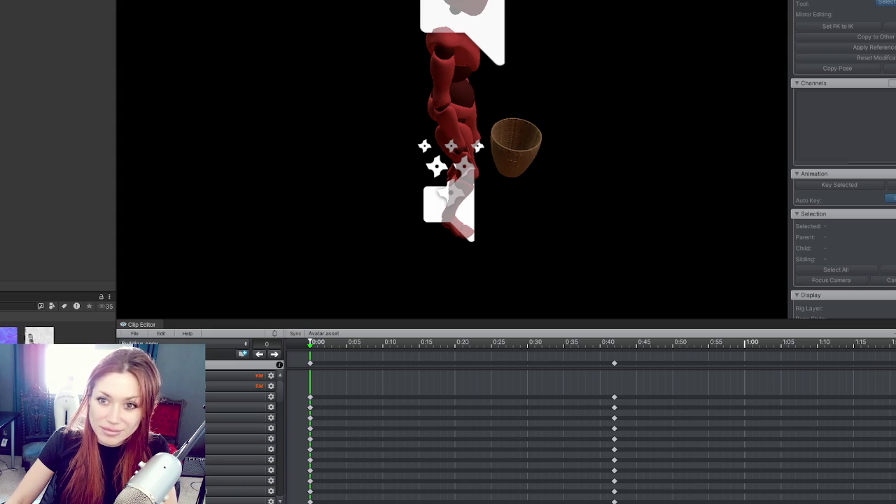
Step: Apply the saw model's changed import settings repeatedly, reselecting the oversized saw in the scene
mouse_move(294, 196)
left_mouse_down()
mouse_move(512, 69)
mouse_move(536, 67)
left_mouse_up()
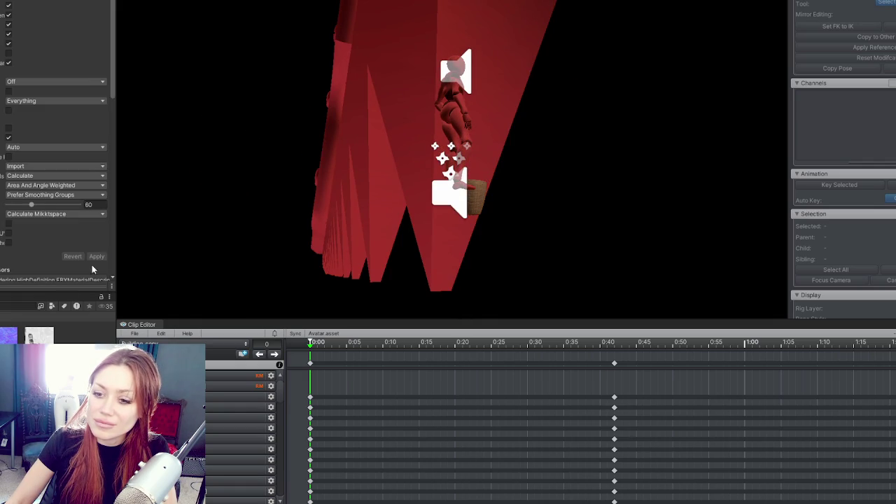
left_click(103, 256)
left_click(371, 175)
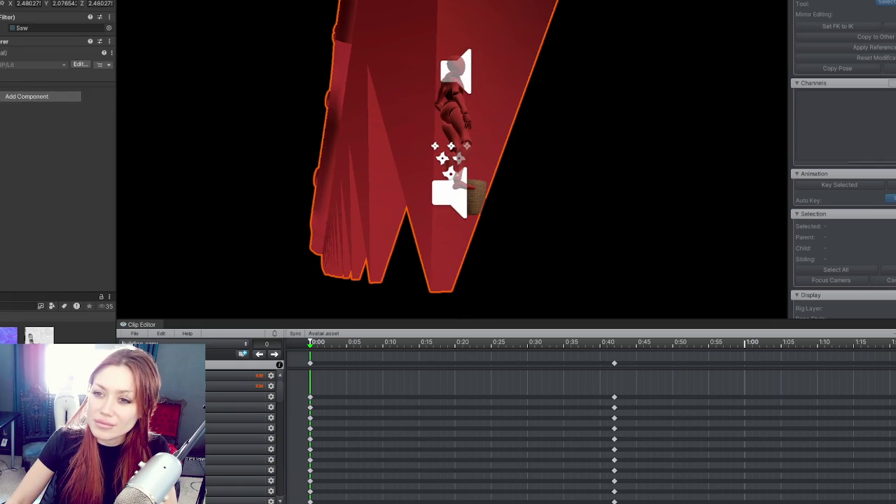
left_click(97, 257)
mouse_move(448, 176)
left_mouse_down()
mouse_move(491, 105)
mouse_move(576, 90)
mouse_move(714, 92)
mouse_move(651, 186)
mouse_move(628, 191)
mouse_move(556, 56)
mouse_move(518, 36)
mouse_move(361, 256)
mouse_move(382, 172)
mouse_move(316, 217)
mouse_move(310, 244)
mouse_move(351, 201)
left_mouse_up()
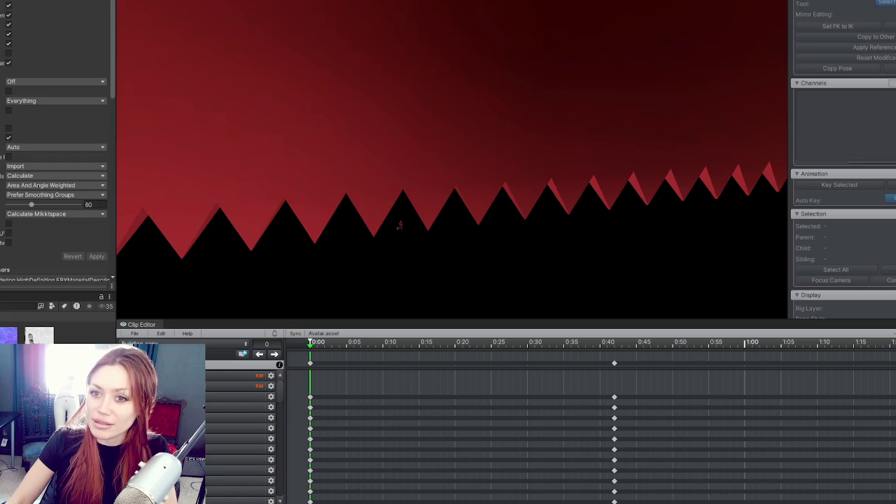
left_click(275, 215)
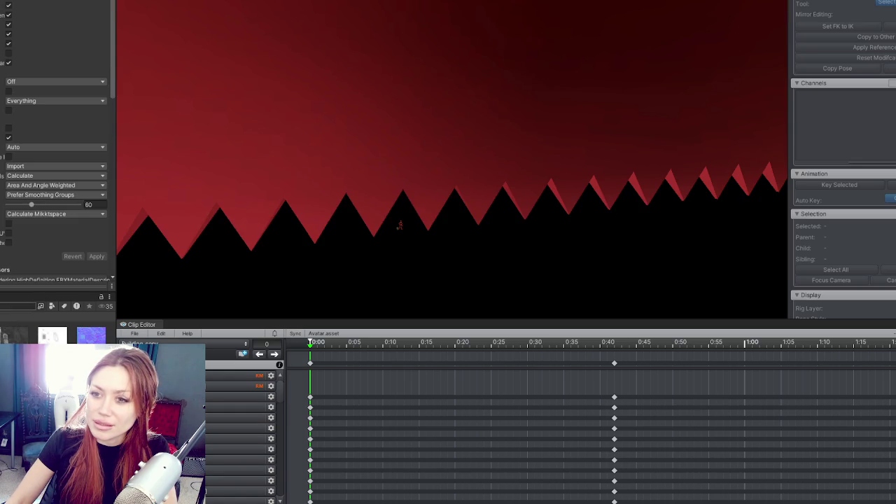
left_click(97, 257)
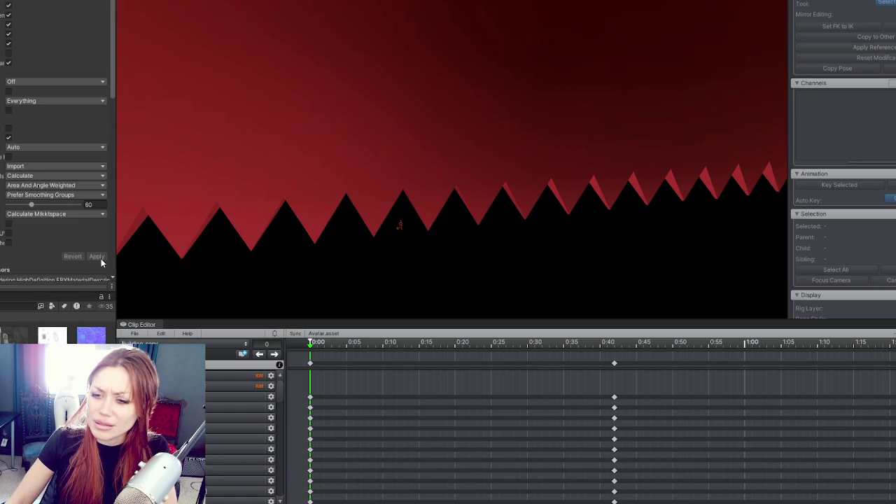
left_click(448, 280)
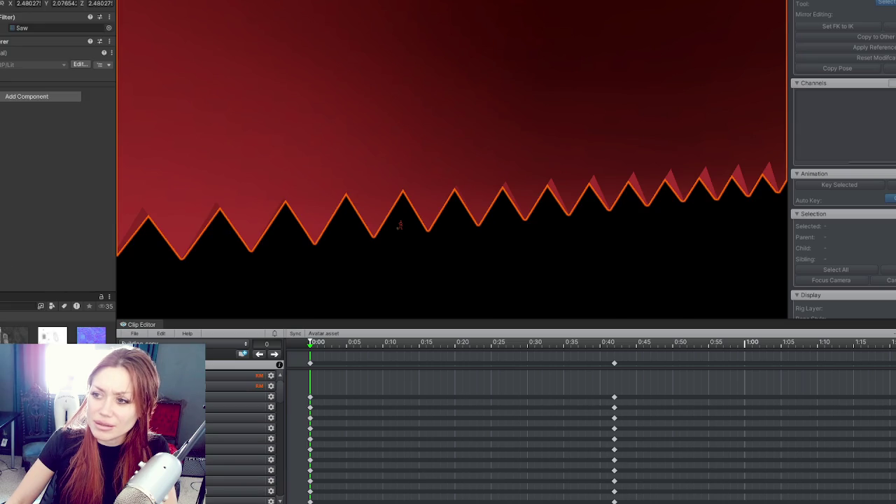
key("ctrl+z")
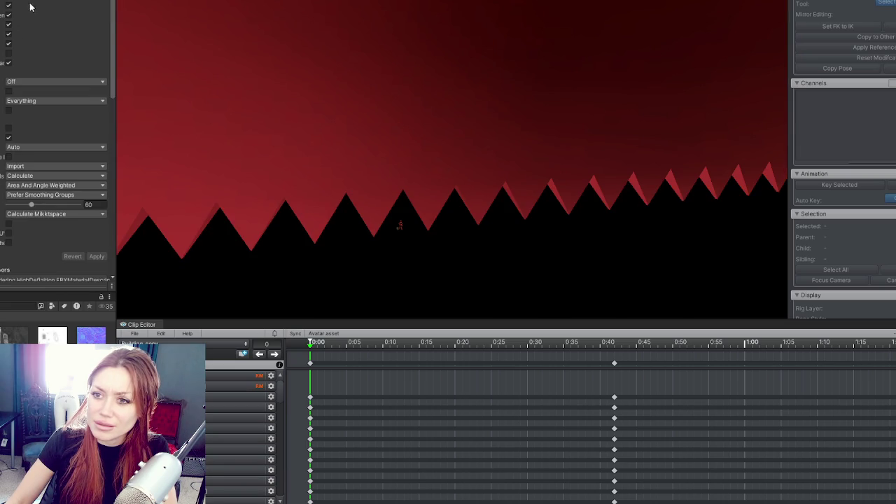
left_click(96, 257)
Step: Tick the extra import option above the Auto dropdown and reapply the saw's settings
key("f")
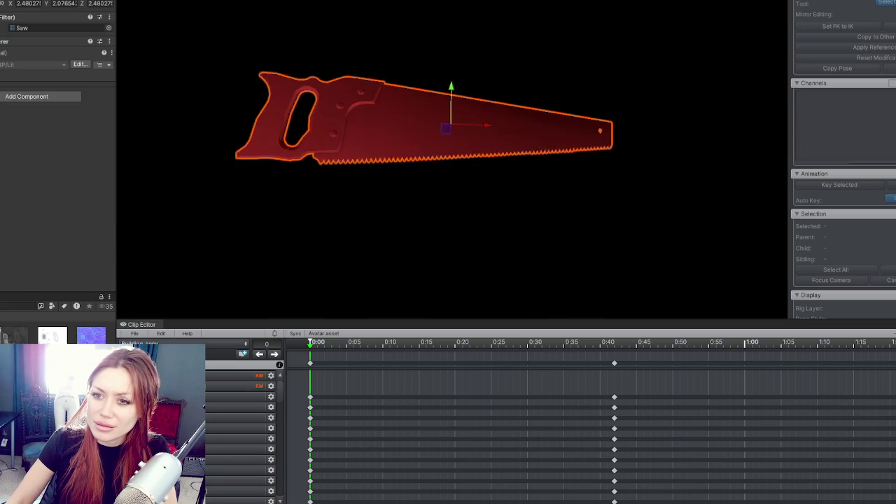
key("Delete")
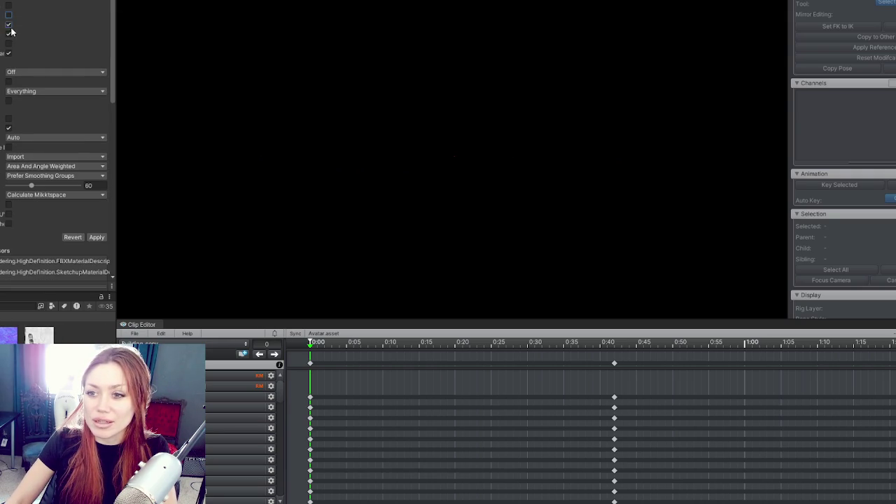
left_click(9, 128)
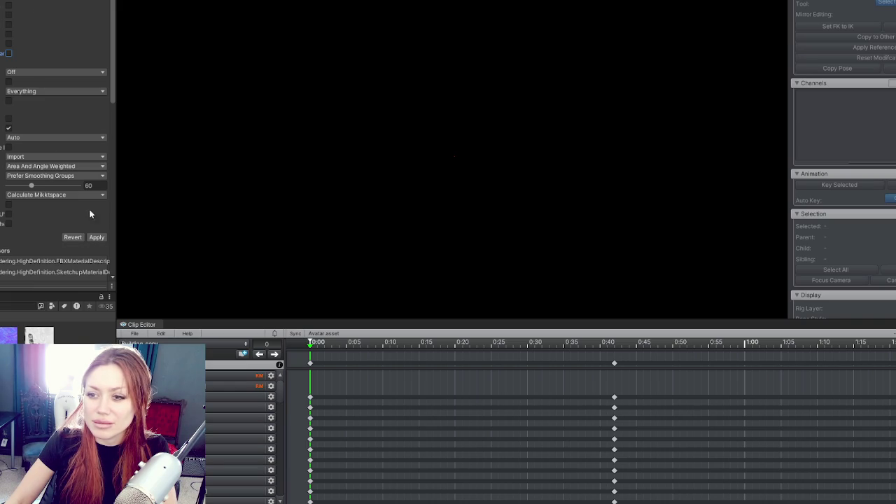
left_click(91, 239)
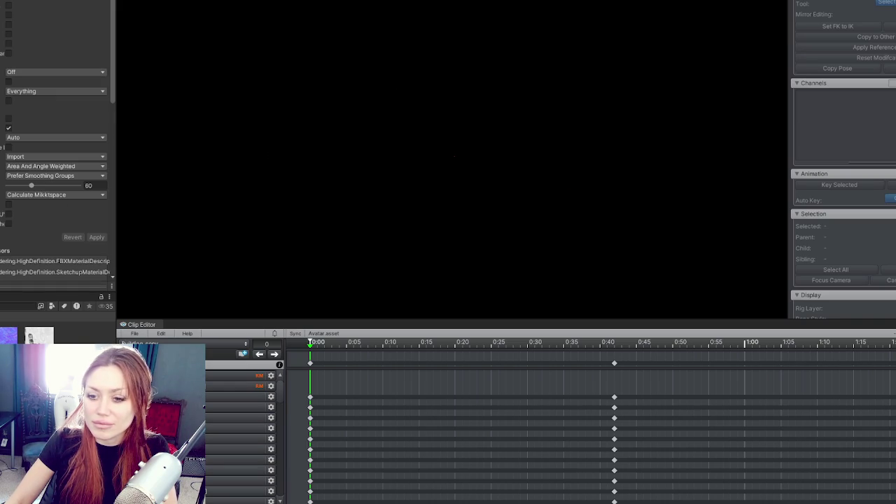
left_click(94, 238)
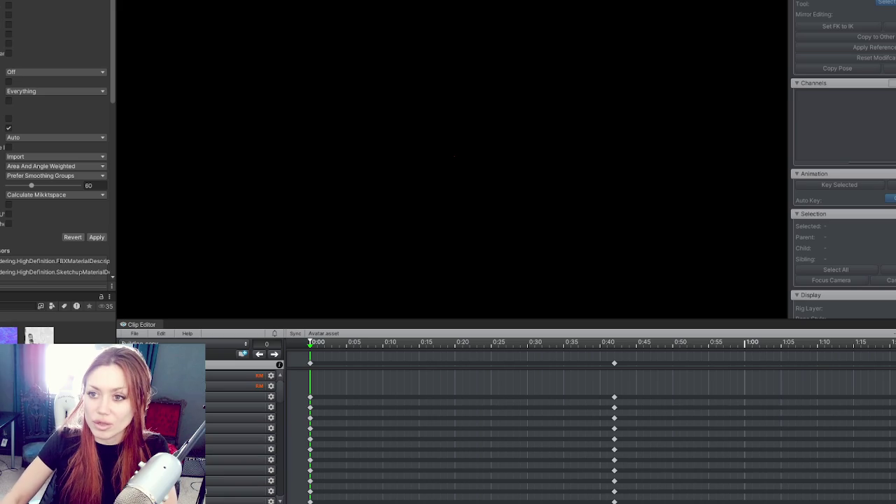
left_click(101, 241)
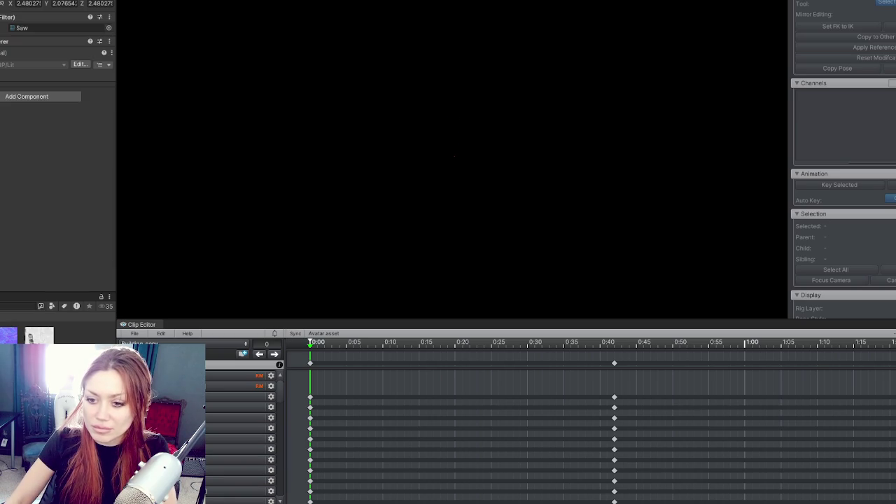
Step: Frame the saw, then select and frame the Basket_C object
key("f")
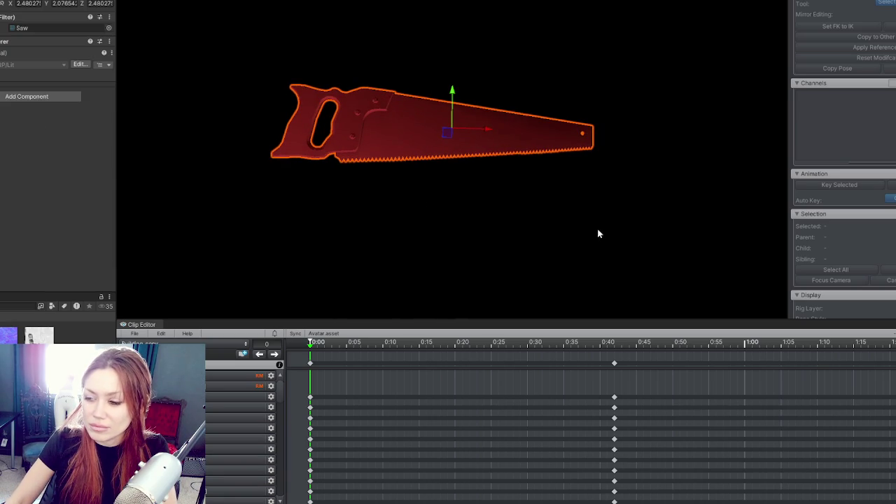
left_click(467, 175)
key("f")
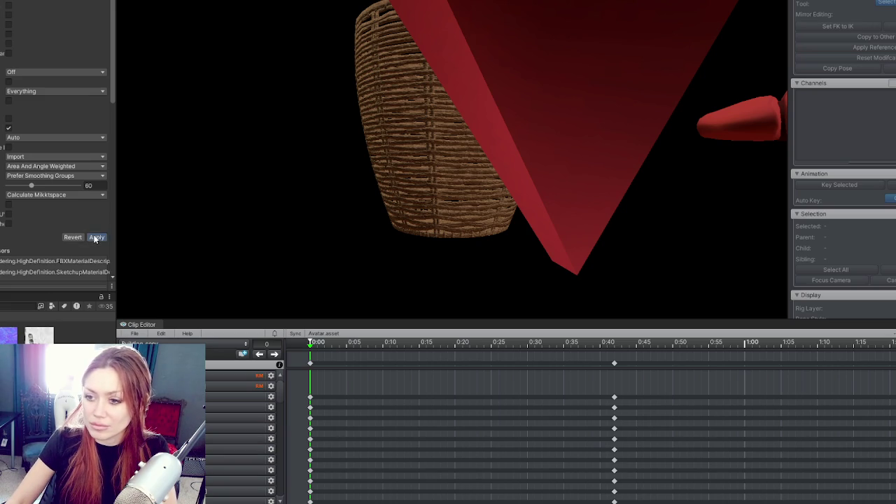
Step: Reapply the import settings, then select and frame the saw lying flat
left_click(95, 237)
left_click(328, 128)
left_click(329, 129)
key("f")
scroll(424, 224, "down", 3)
mouse_move(480, 100)
left_mouse_down()
mouse_move(411, 243)
mouse_move(475, 271)
mouse_move(453, 240)
left_mouse_up()
Step: Shrink the saw to 0.2635 scale beside the character and reapply its import settings
left_click_drag(432, 265, 398, 263)
key("f")
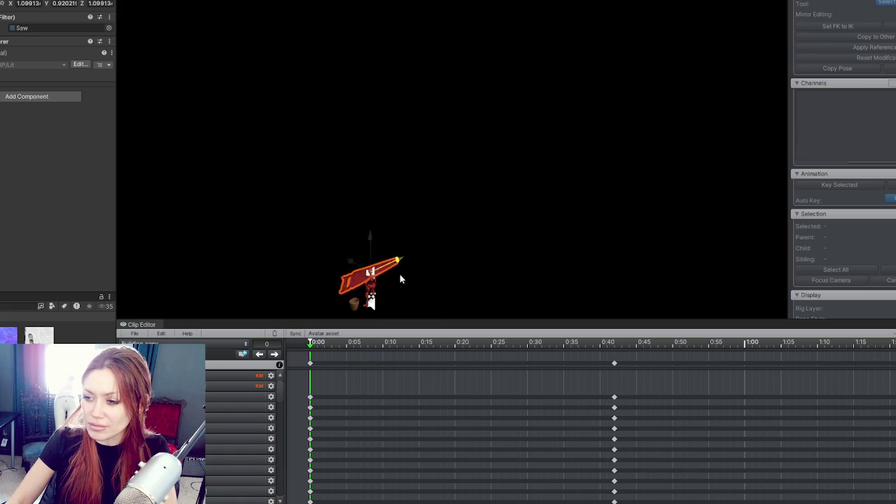
mouse_move(457, 181)
left_mouse_down()
mouse_move(418, 161)
mouse_move(453, 139)
mouse_move(330, 175)
mouse_move(295, 200)
mouse_move(214, 109)
mouse_move(278, 182)
left_mouse_up()
mouse_move(256, 131)
left_mouse_down()
mouse_move(253, 84)
mouse_move(313, 113)
mouse_move(300, 114)
mouse_move(308, 119)
mouse_move(346, 114)
left_mouse_up()
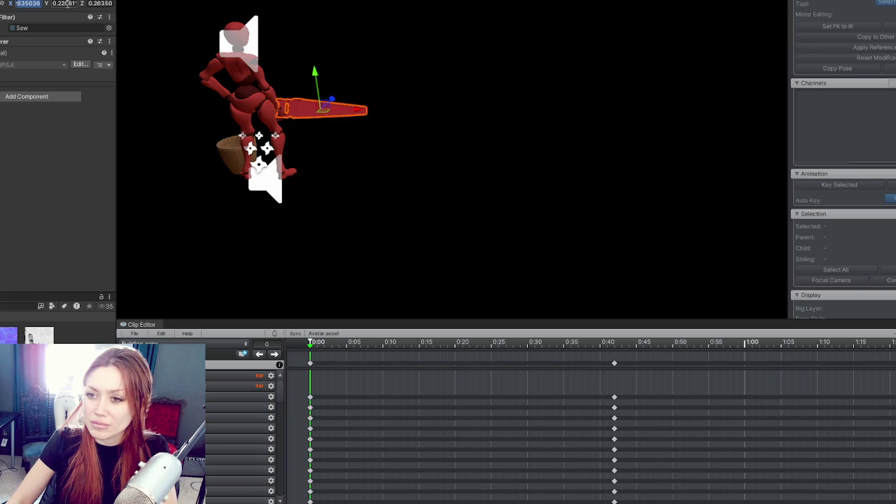
left_click(315, 105)
left_click(39, 335)
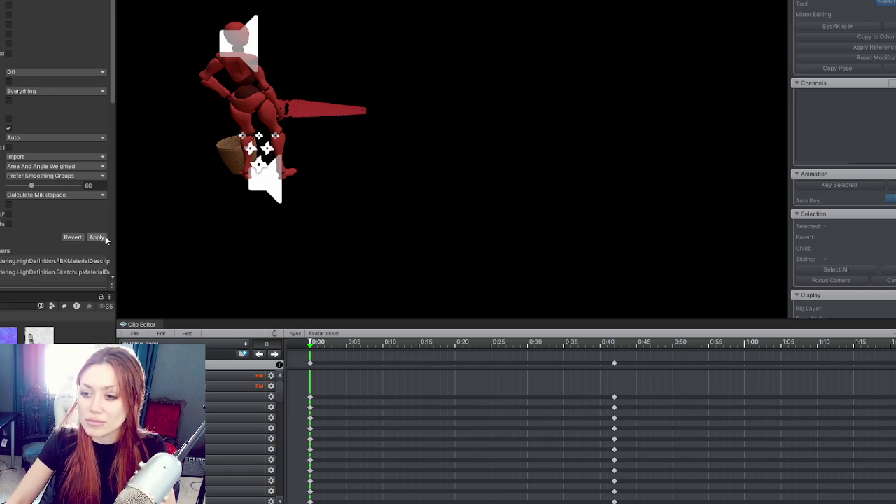
left_click(105, 237)
left_click(326, 109)
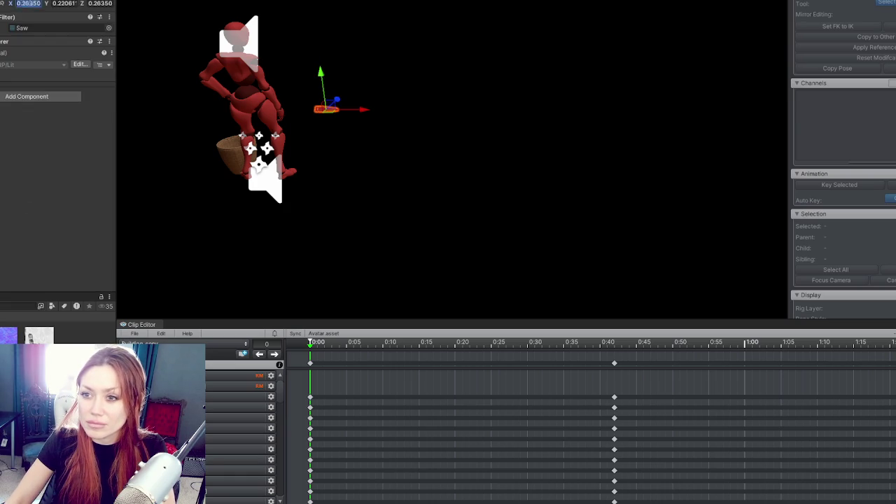
Step: Set the saw's Transform scale to 1 on the X, Y and Z axes
type("1")
key("Tab")
type("1")
key("Tab")
key("Return")
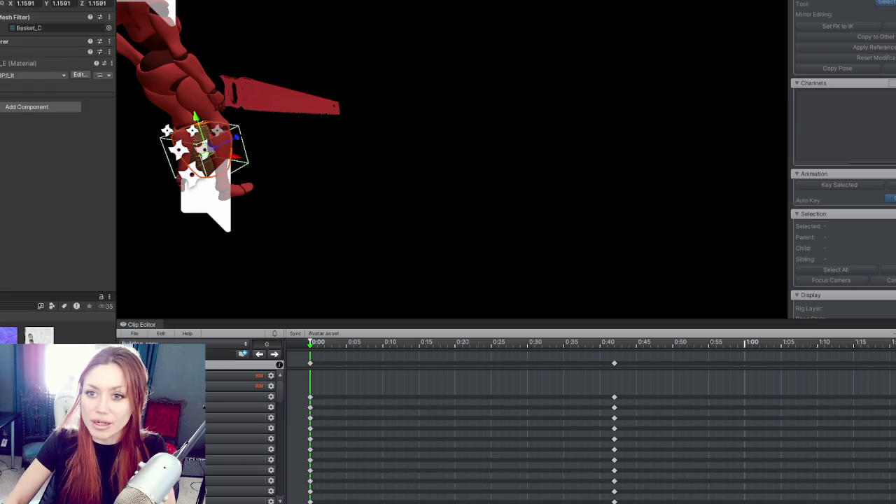
key("Escape")
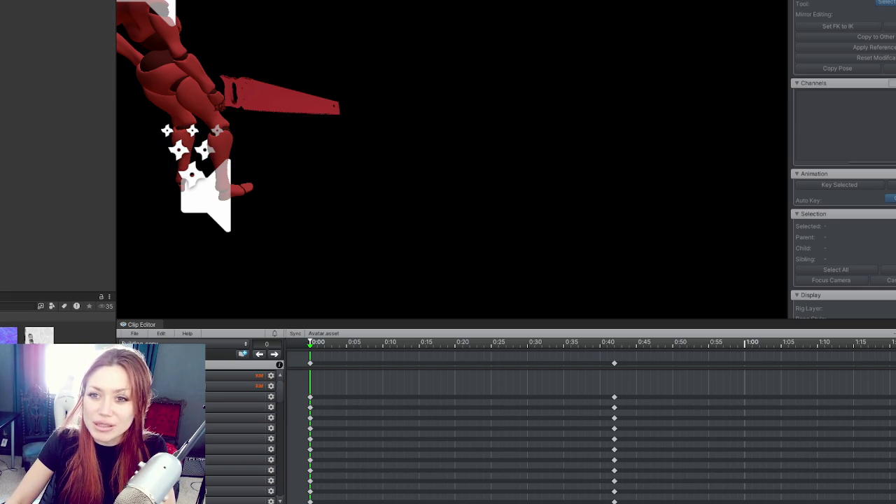
Step: Select the mannequin's leg and upper-body bones near the hand
left_click(223, 155)
left_click(210, 91)
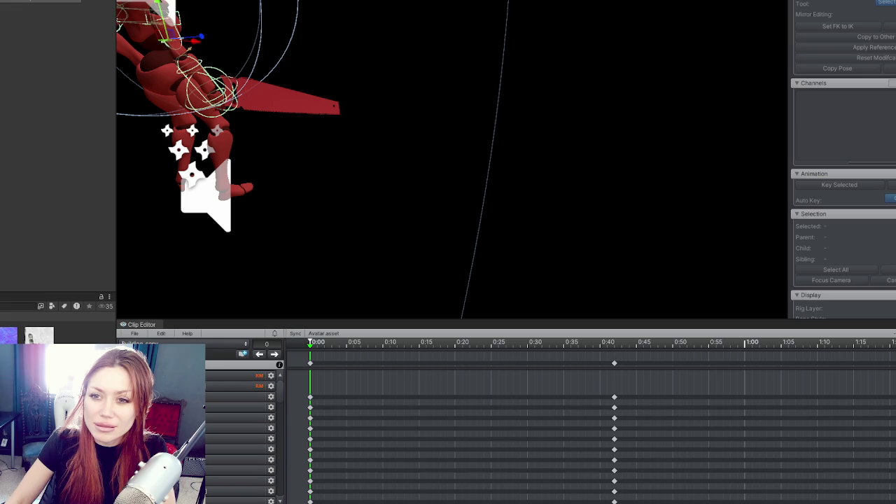
key("Escape")
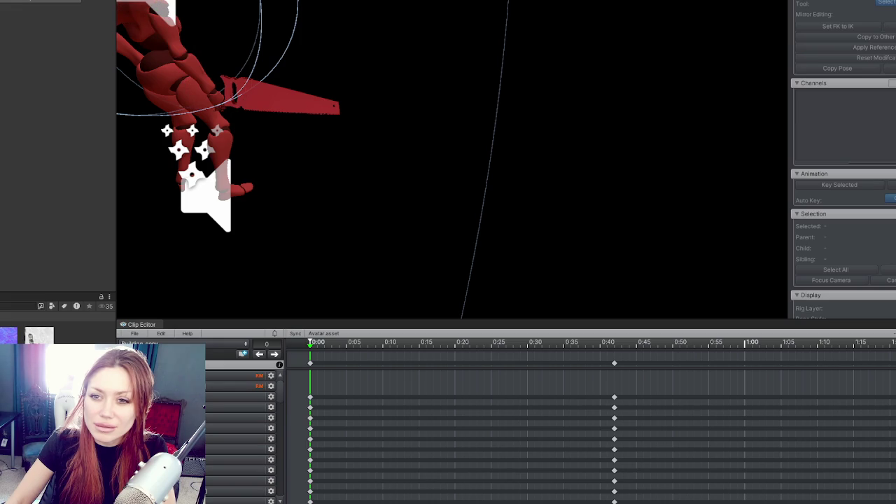
left_click(210, 91)
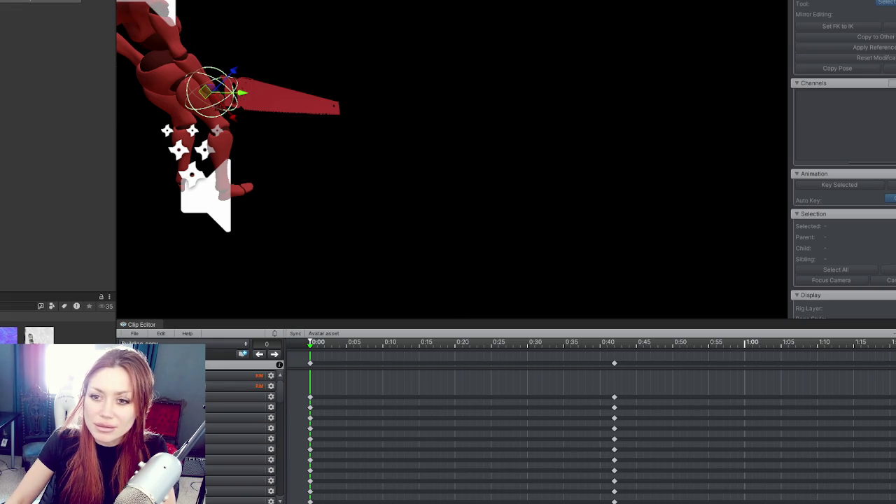
Step: Slide the saw left and tilt it diagonally against the mannequin's lower hand
left_click(294, 101)
mouse_move(277, 98)
left_mouse_down()
mouse_move(236, 86)
mouse_move(199, 91)
left_mouse_up()
left_click_drag(231, 63, 413, 54)
mouse_move(491, 70)
left_mouse_down()
mouse_move(516, 120)
mouse_move(540, 115)
mouse_move(334, 88)
left_mouse_up()
key("f")
key("e")
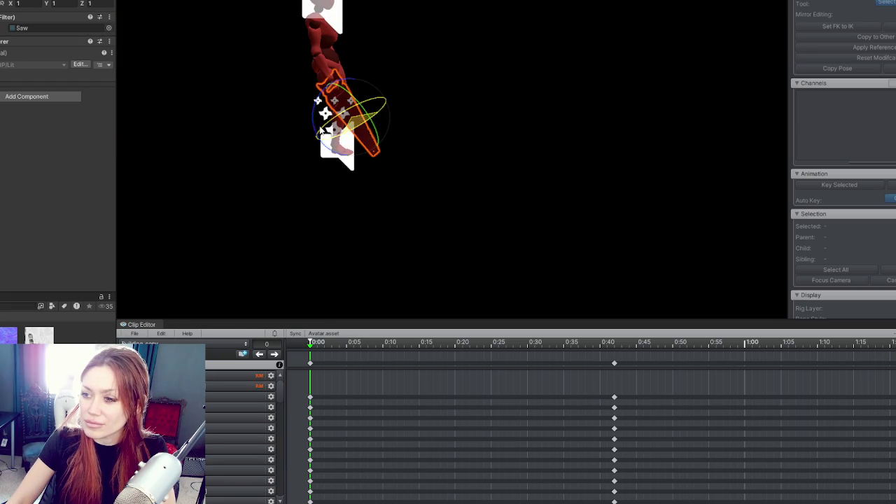
Step: Select the saw, frame it with the legs, and nudge it along one axis
left_click(448, 63)
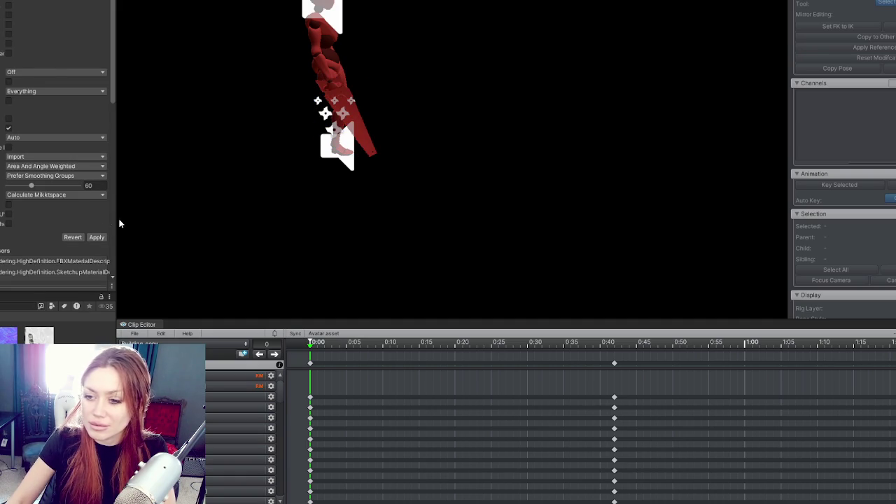
scroll(341, 119, "up", 3)
left_click(305, 111)
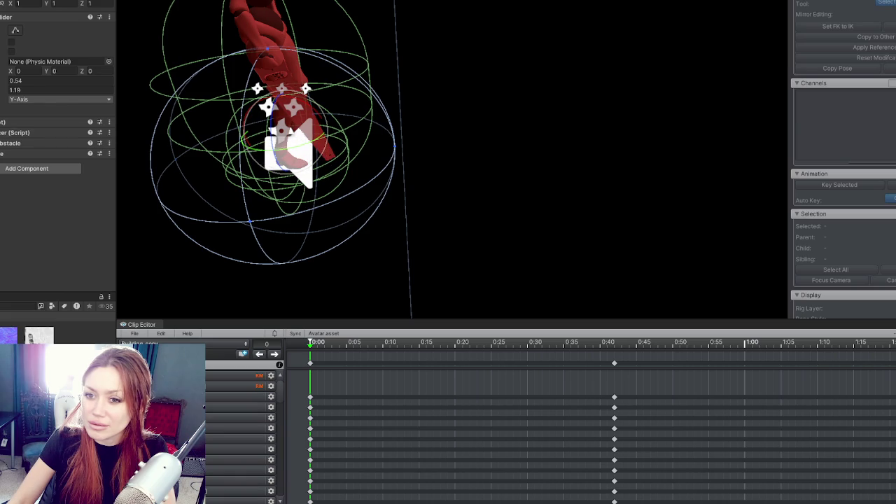
left_click(259, 35)
key("f")
mouse_move(257, 158)
left_mouse_down()
mouse_move(432, 16)
mouse_move(411, 154)
mouse_move(512, 140)
mouse_move(623, 92)
mouse_move(456, 222)
mouse_move(403, 236)
left_mouse_up()
key("w")
mouse_move(447, 264)
left_mouse_down()
mouse_move(604, 244)
mouse_move(492, 234)
left_mouse_up()
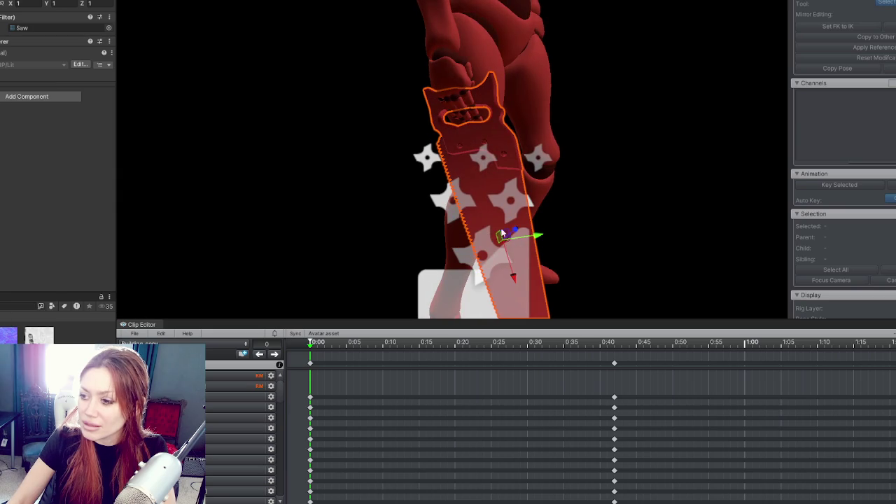
left_click_drag(513, 277, 511, 262)
mouse_move(530, 214)
left_mouse_down()
mouse_move(616, 224)
mouse_move(542, 207)
mouse_move(558, 203)
left_mouse_up()
Step: Rotate the saw upright, slide it right, then undo to remove it from the hand
left_click(529, 191)
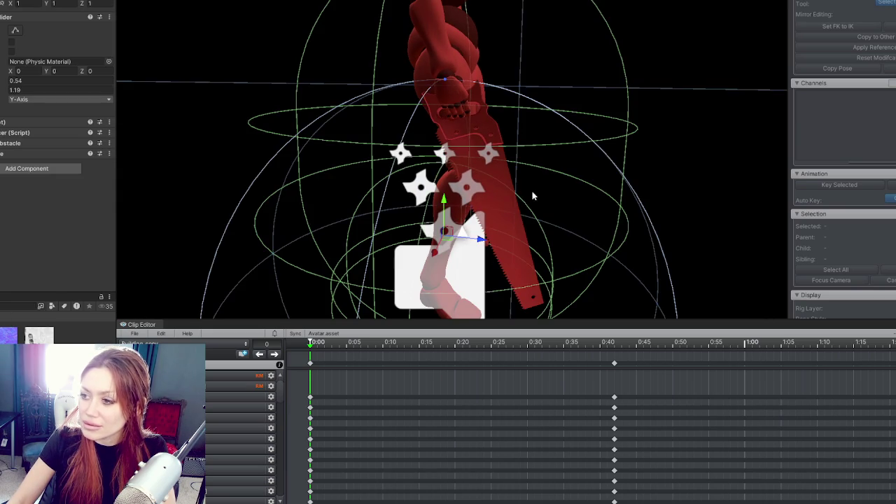
mouse_move(608, 178)
left_mouse_down()
mouse_move(337, 175)
mouse_move(246, 148)
mouse_move(584, 160)
left_mouse_up()
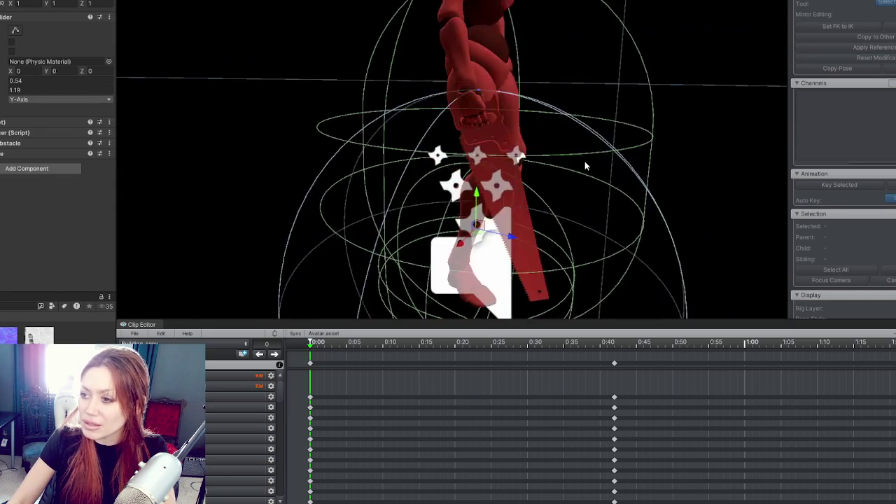
left_click(507, 197)
left_click(510, 138)
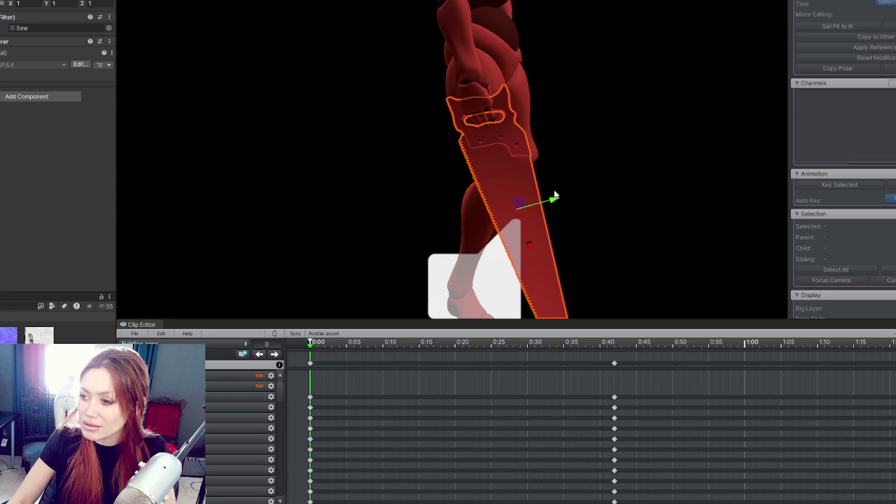
mouse_move(551, 200)
left_mouse_down()
mouse_move(350, 202)
mouse_move(400, 204)
left_mouse_up()
key("e")
mouse_move(465, 254)
left_mouse_down()
mouse_move(482, 233)
mouse_move(475, 240)
mouse_move(690, 202)
left_mouse_up()
key("w")
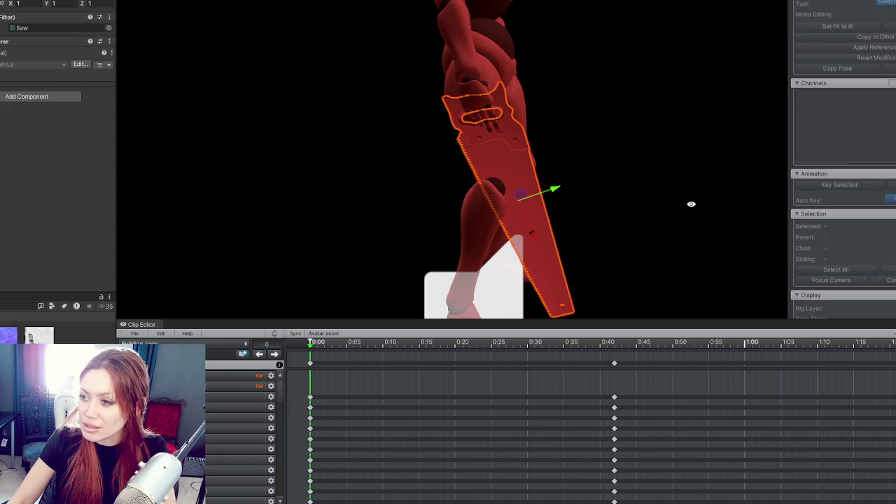
mouse_move(562, 192)
left_mouse_down()
mouse_move(460, 196)
mouse_move(476, 226)
left_mouse_up()
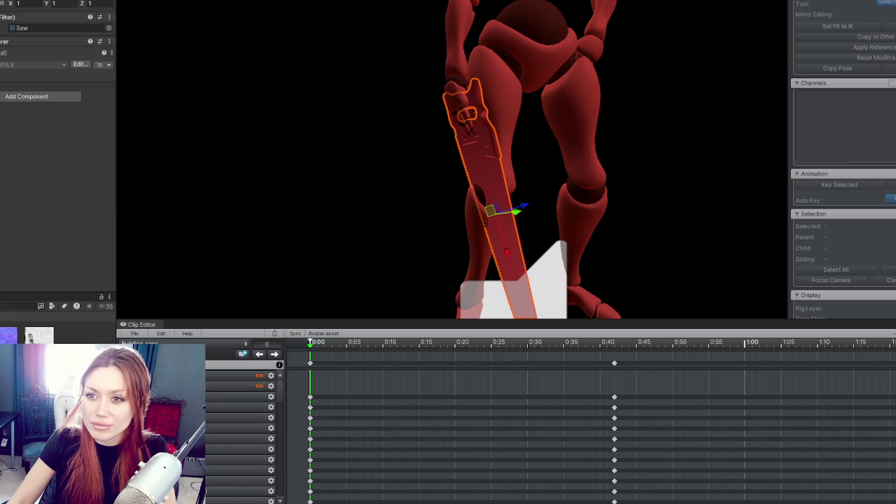
key("ctrl+z")
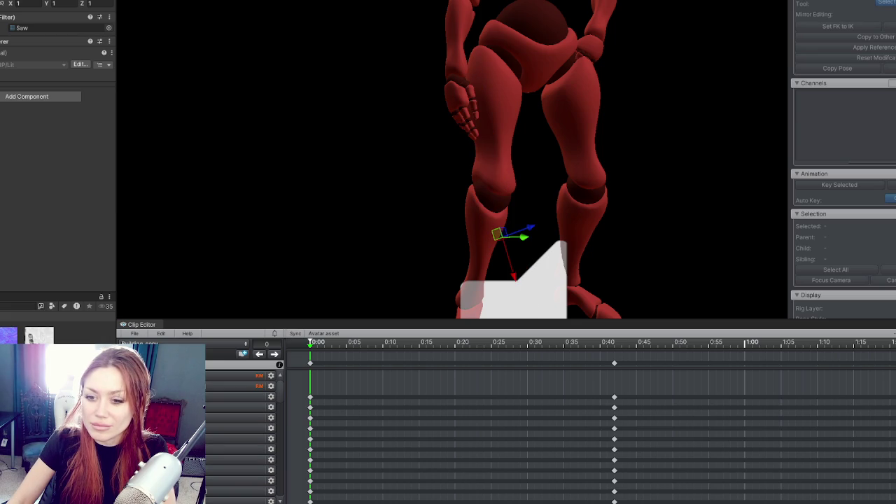
key("ctrl+z")
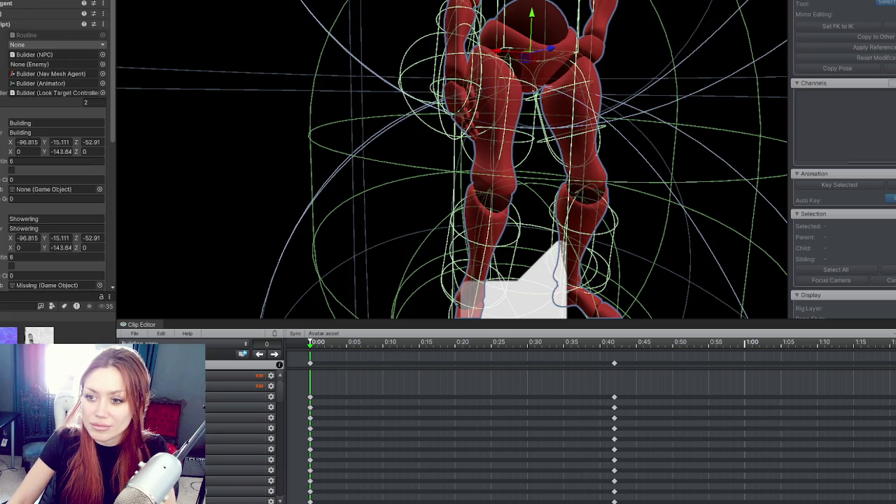
Step: Assign the saw_low asset to the NPC routine's Missing object field
scroll(54, 183, "down", 4)
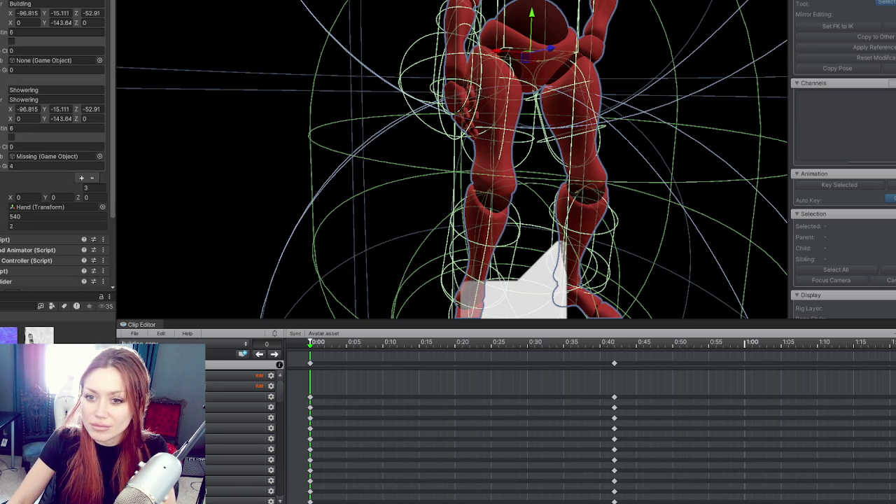
left_click_drag(147, 162, 70, 157)
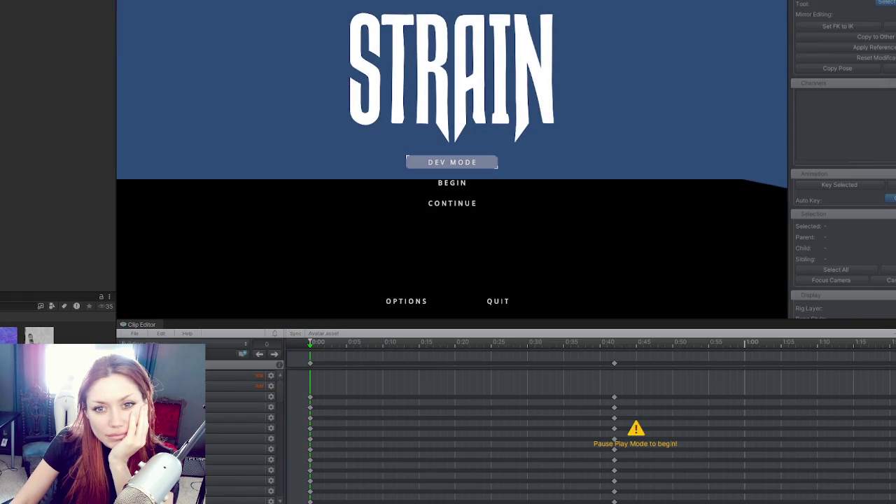
Step: Start the game in DEV MODE from the STRAIN title menu
left_click(468, 161)
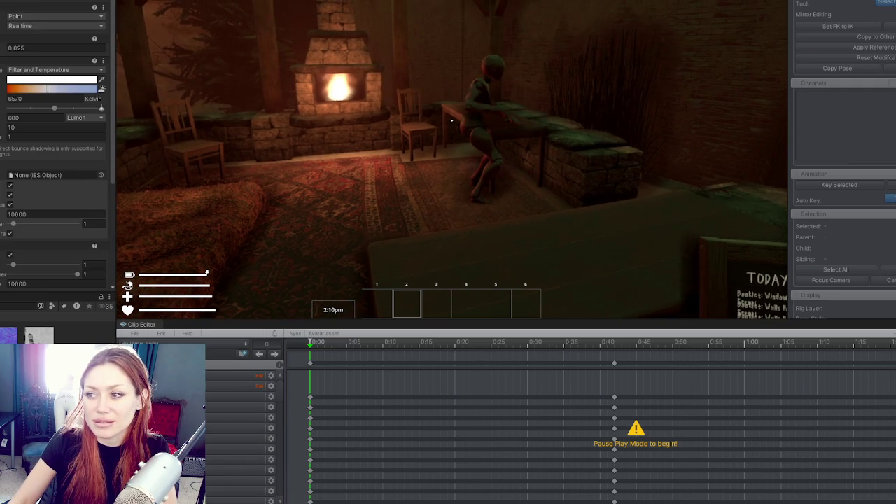
Step: Set the point light to 10000 Lux and raise it higher in the Scene view
left_click(82, 116)
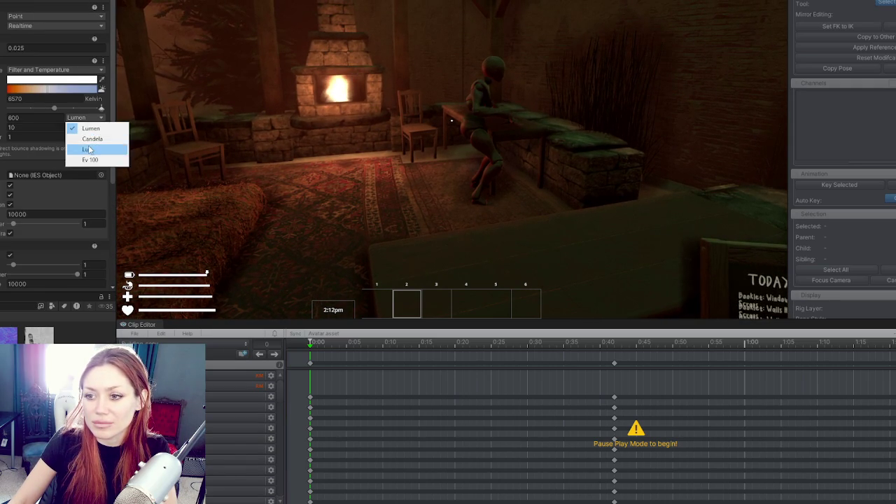
left_click(88, 150)
double_click(28, 117)
type("10000")
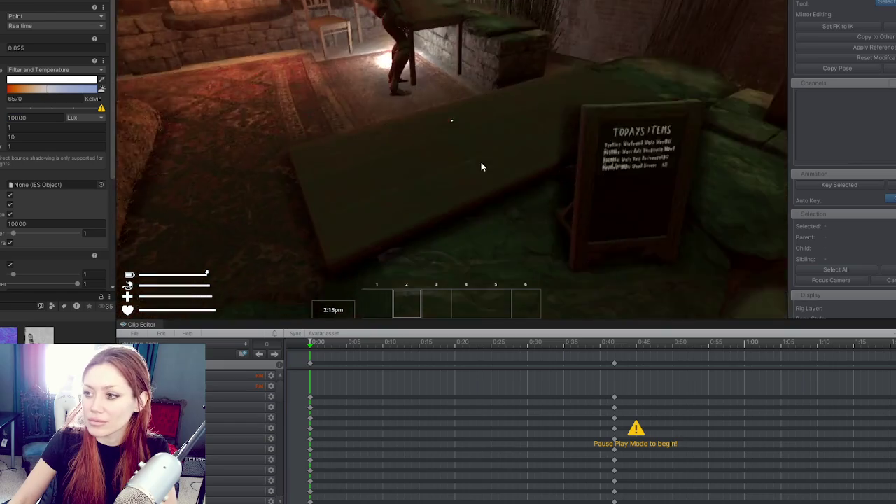
left_click(481, 161)
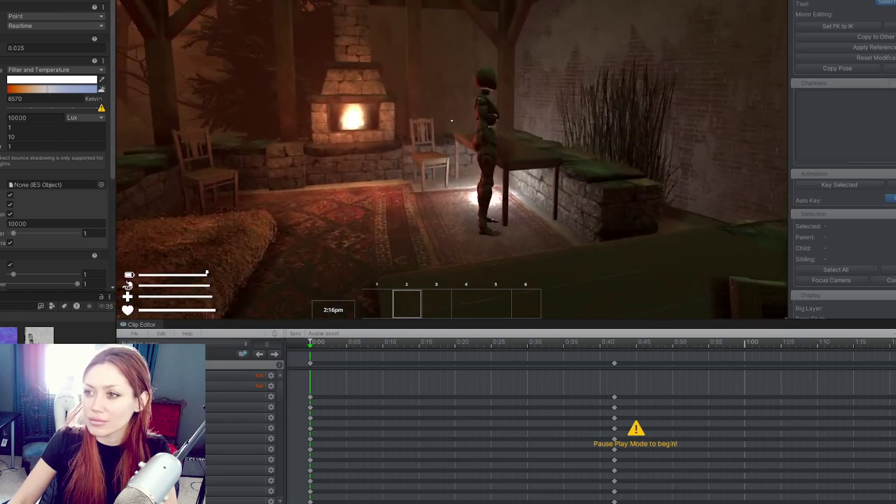
key("ctrl+1")
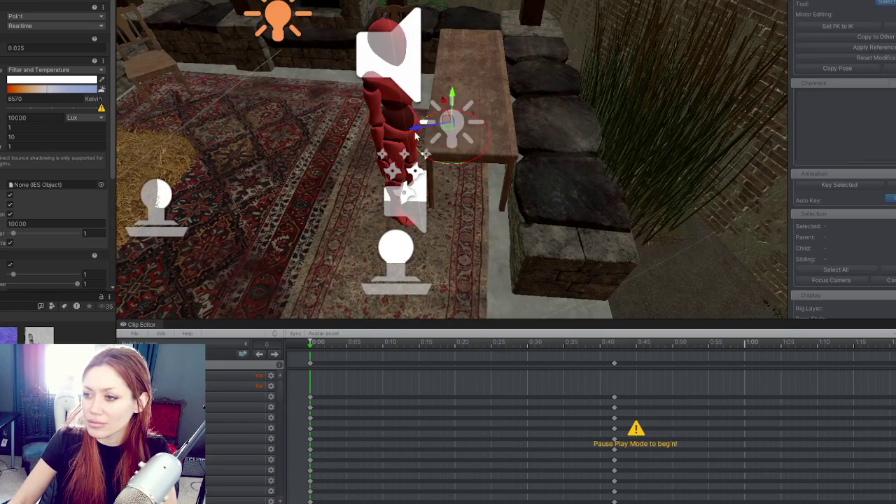
left_click_drag(417, 137, 245, 160)
left_click_drag(280, 116, 211, 11)
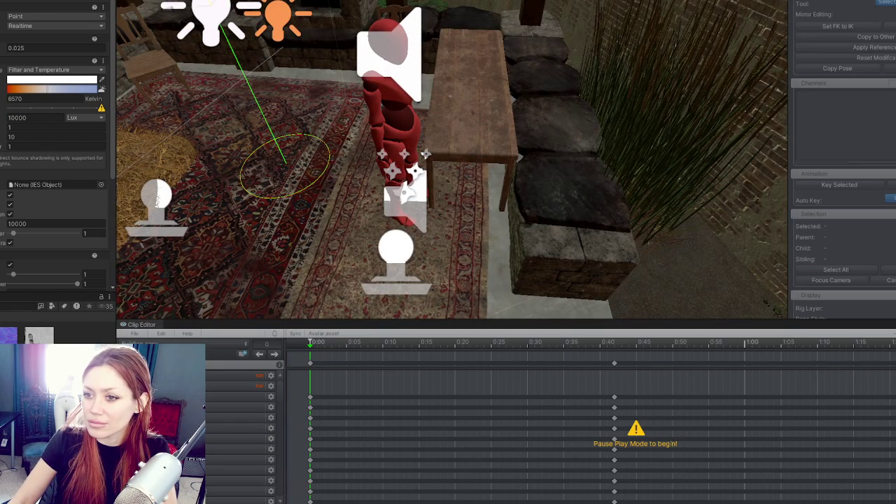
Step: Tint the light orange, set range 12.46 and intensity 40000.18 Lux
left_click(56, 79)
left_click(116, 130)
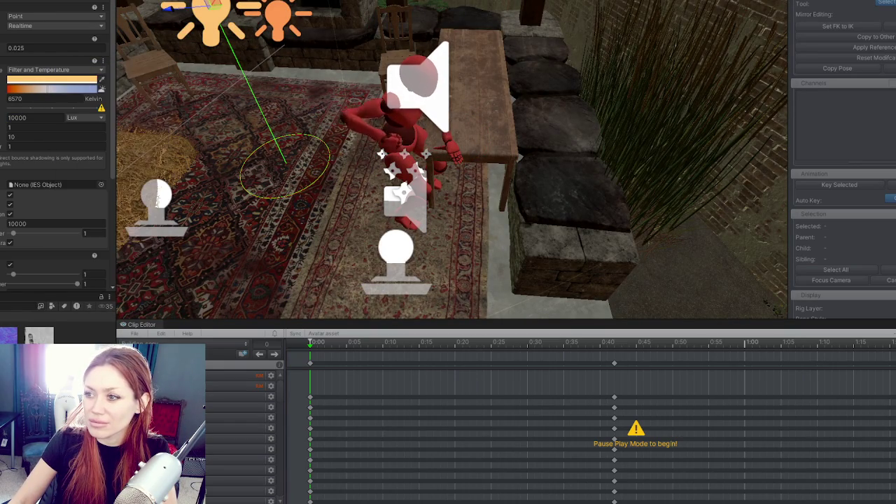
key("ctrl+2")
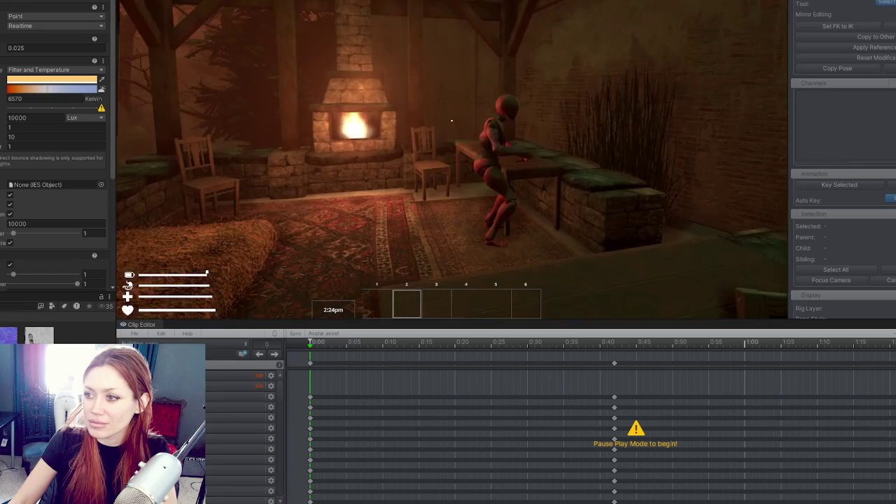
left_click_drag(14, 136, 31, 137)
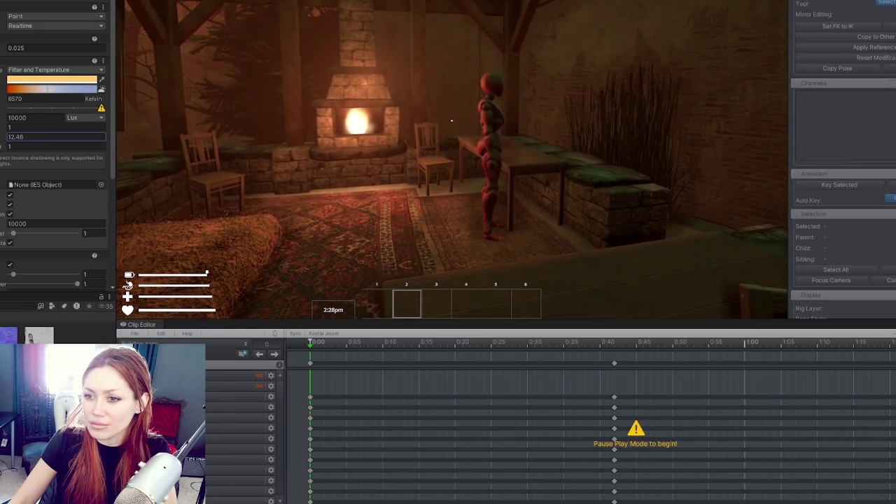
left_click_drag(10, 118, 4, 119)
type("40000.18")
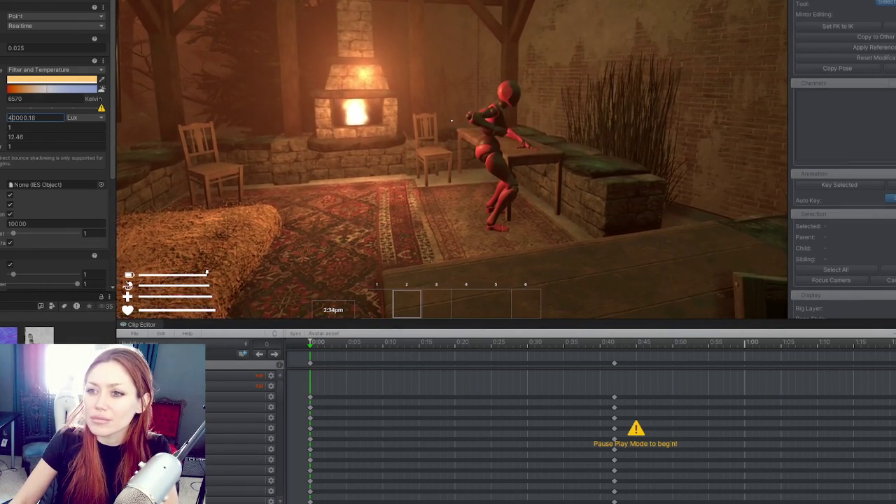
key("Return")
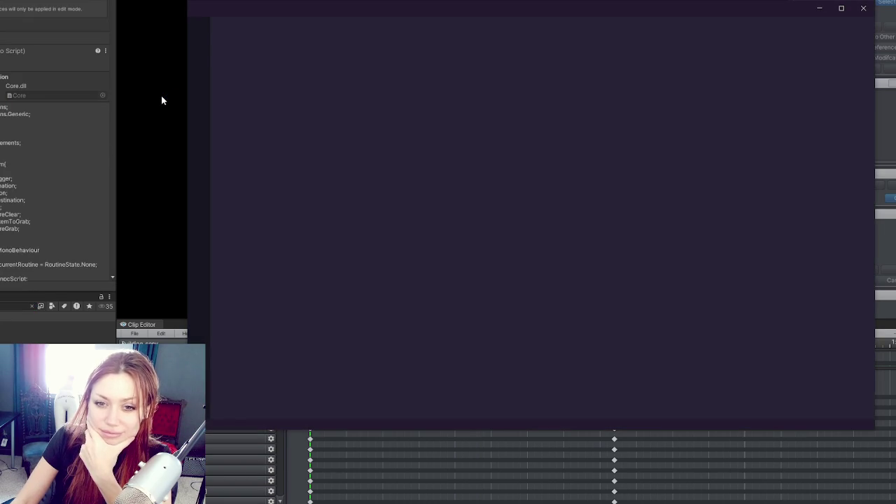
Step: Search Routine.cs for handPosition, stepping through all four matches, then return to Unity
scroll(492, 211, "down", 3)
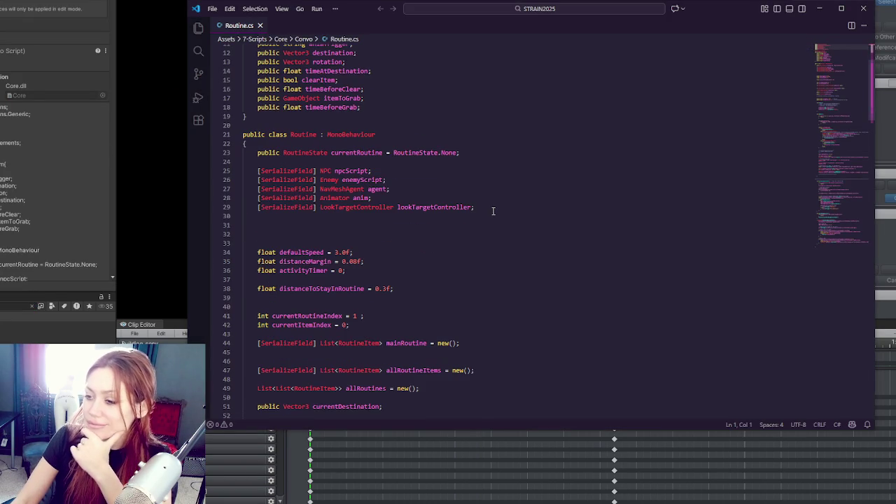
scroll(493, 210, "down", 5)
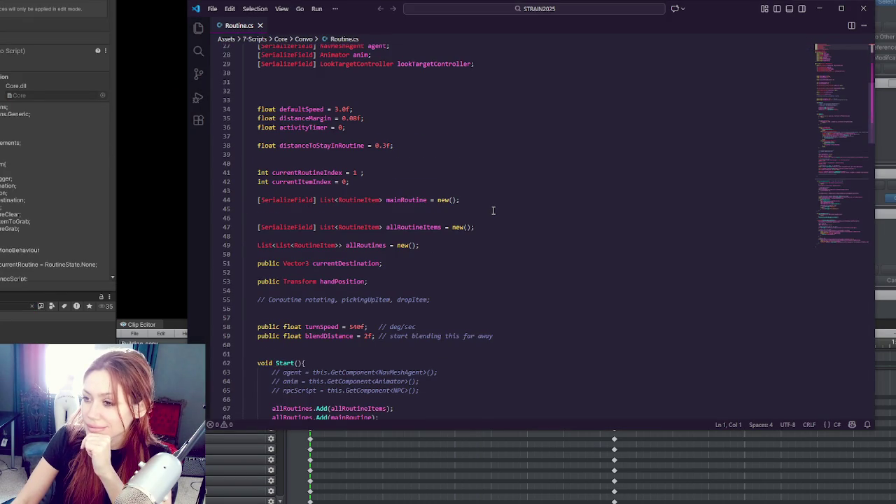
double_click(336, 283)
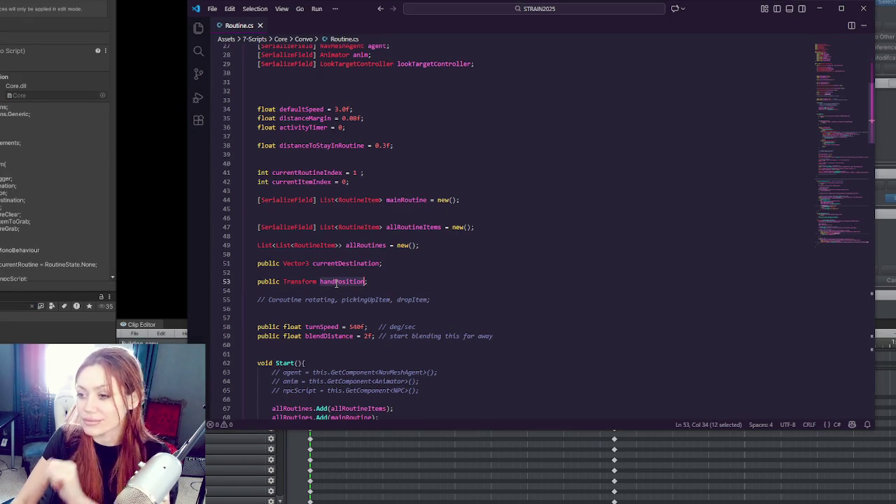
key("ctrl+f")
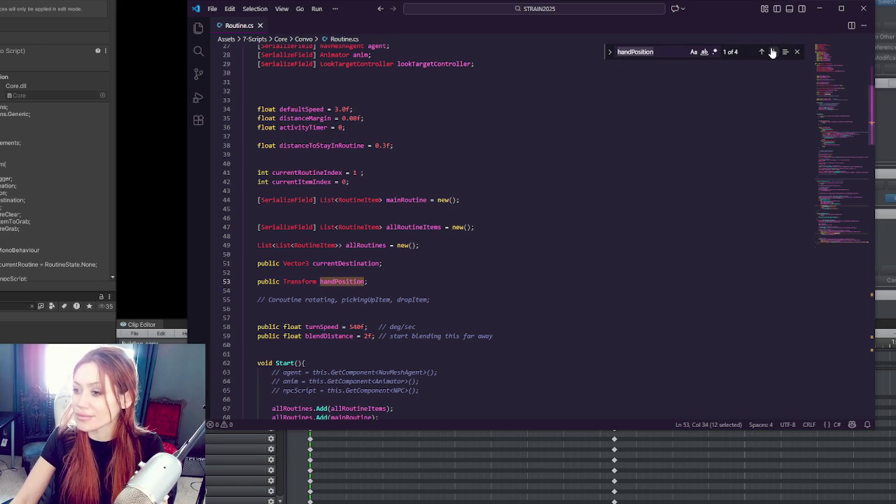
left_click(772, 52)
left_click(772, 52)
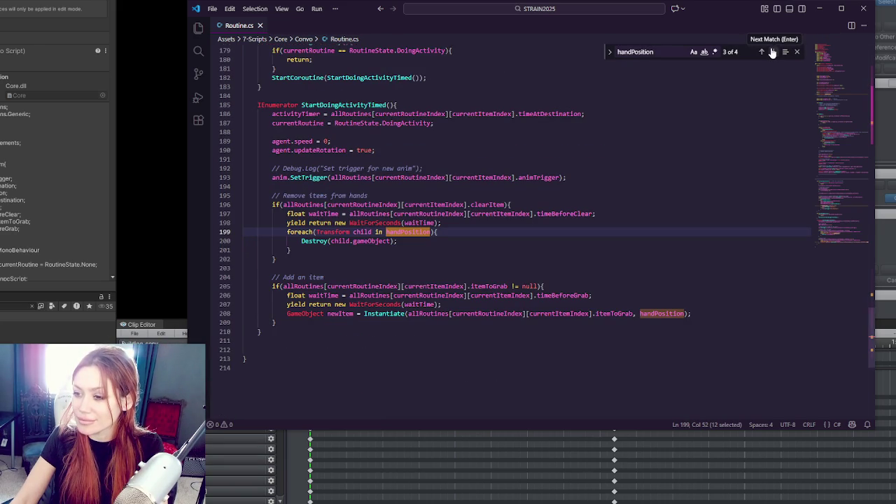
left_click(772, 52)
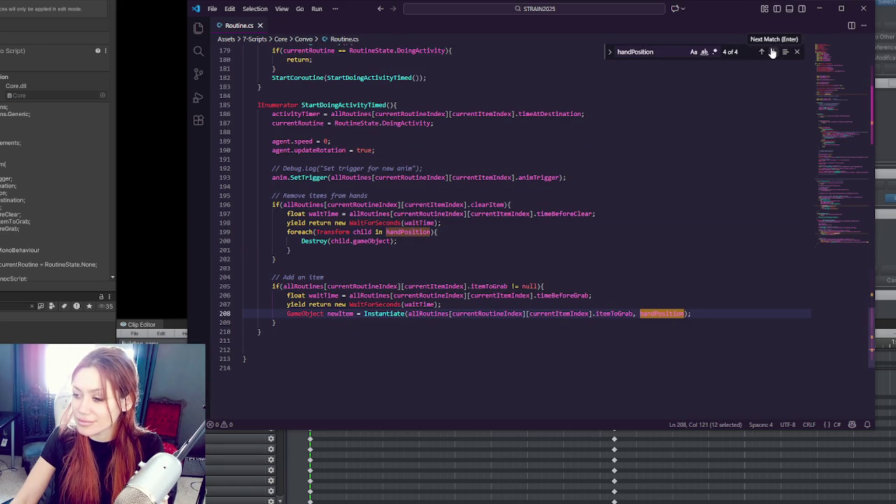
left_click(517, 286)
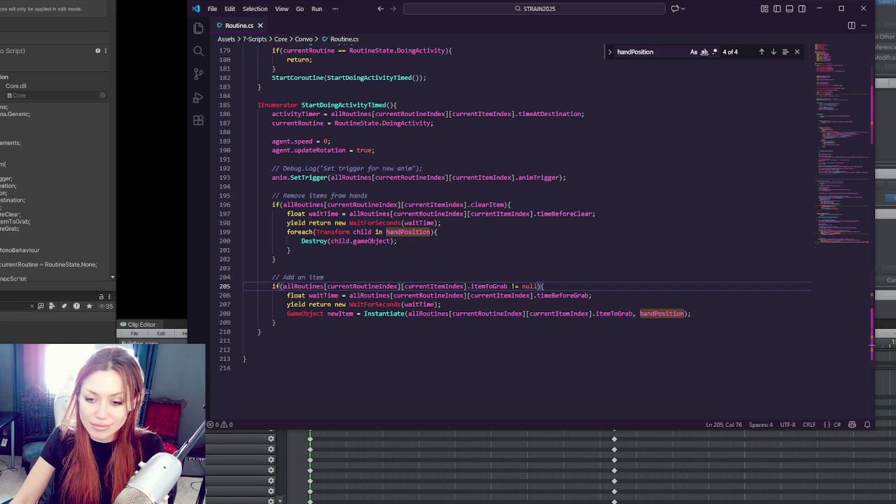
key("alt+Tab")
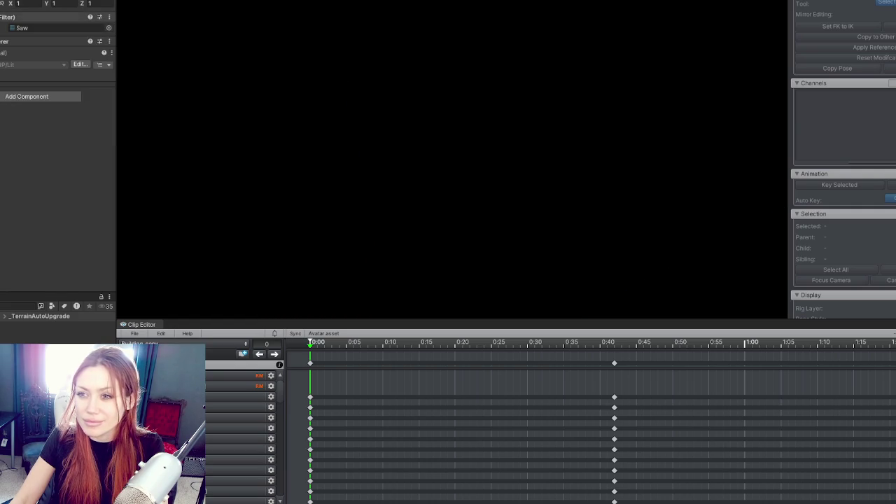
Step: Frame the mannequin, select the saw beside its leg, and view the legs from below
key("f")
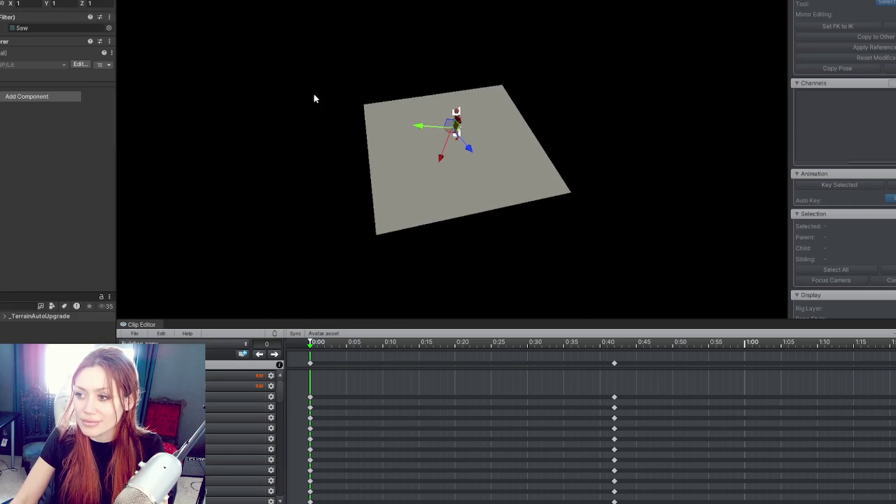
scroll(340, 110, "up", 4)
mouse_move(384, 127)
left_mouse_down()
mouse_move(395, 124)
mouse_move(370, 150)
mouse_move(777, 87)
left_mouse_up()
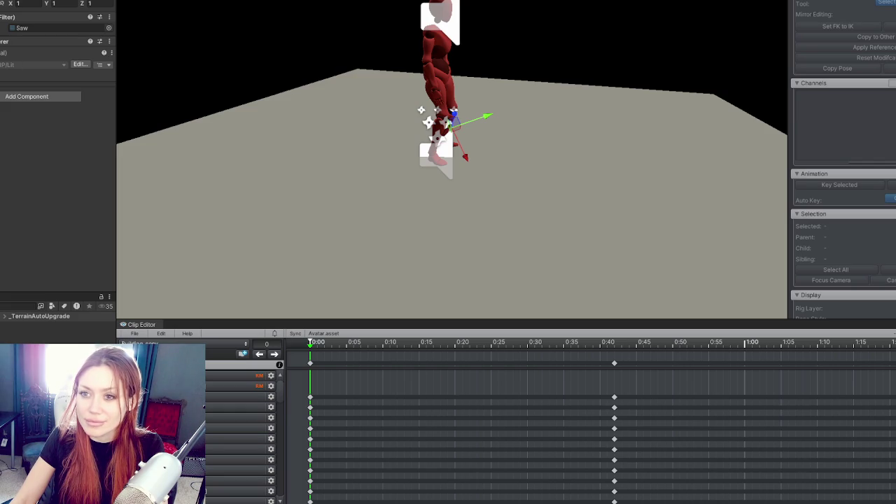
left_click(451, 129)
mouse_move(493, 153)
left_mouse_down()
mouse_move(329, 174)
mouse_move(462, 125)
left_mouse_up()
scroll(463, 125, "up", 5)
scroll(463, 125, "up", 2)
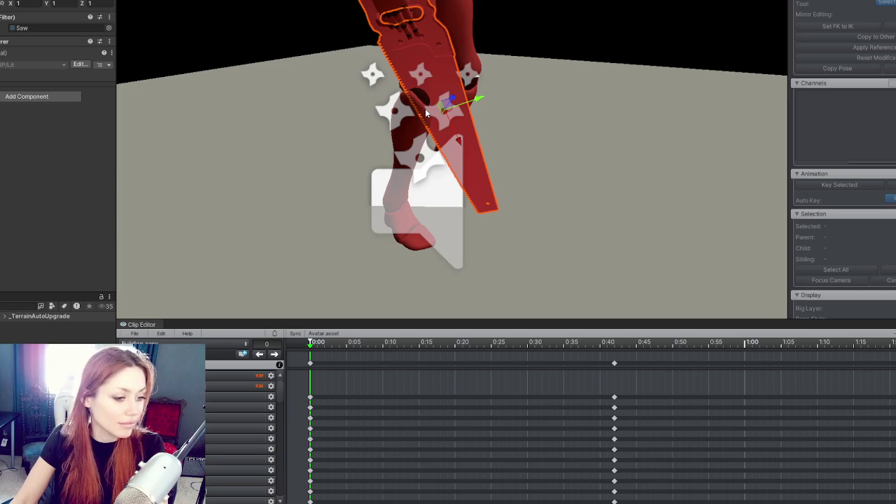
mouse_move(483, 102)
left_mouse_down()
mouse_move(71, 99)
mouse_move(371, 73)
mouse_move(541, 73)
mouse_move(538, 110)
left_mouse_up()
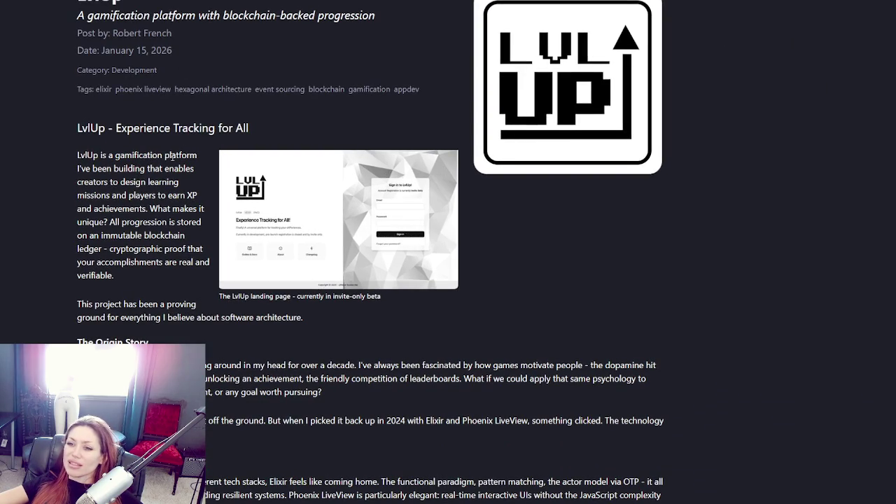
Step: Scroll down through the LvlUp developer blog post and back up toward the top
scroll(146, 179, "down", 3)
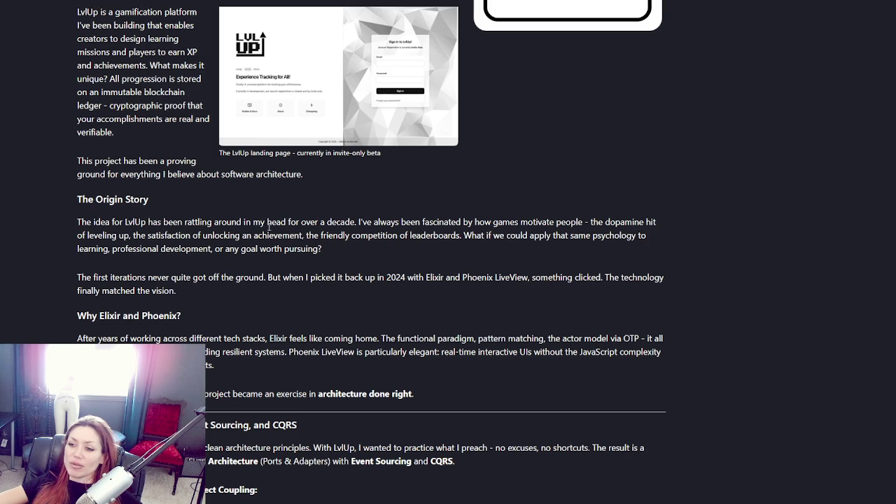
scroll(281, 224, "down", 2)
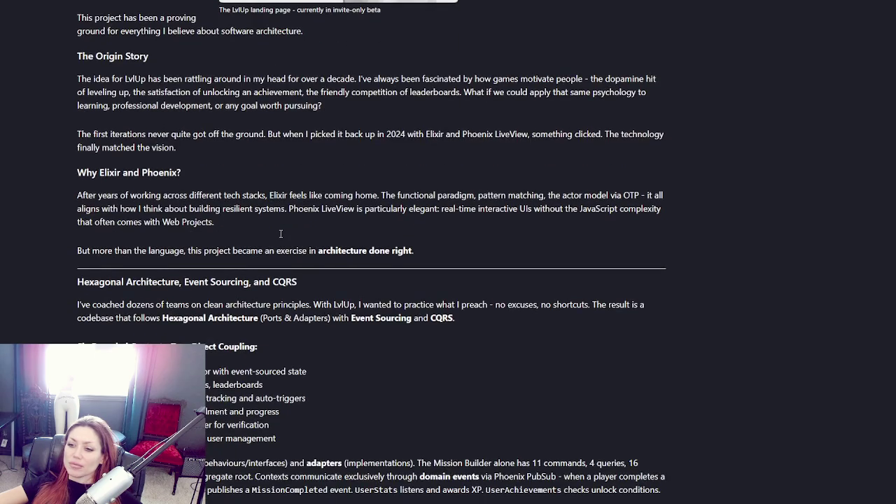
scroll(281, 234, "down", 2)
scroll(281, 234, "down", 3)
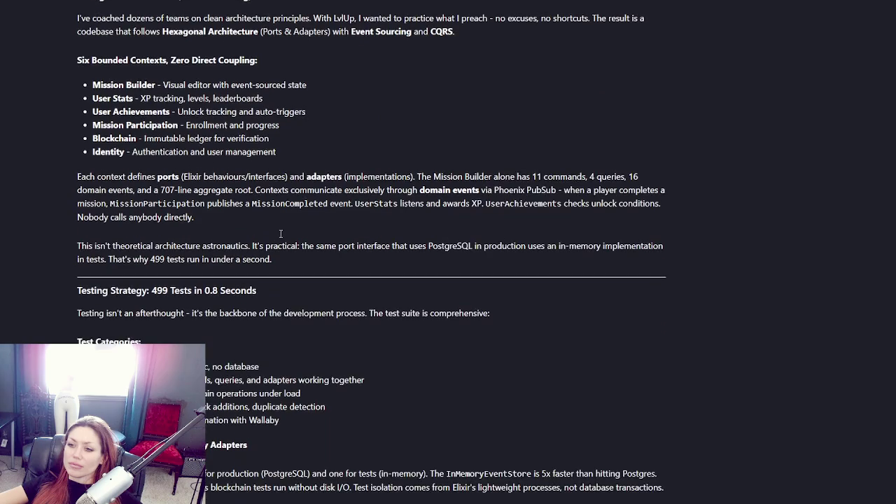
scroll(281, 234, "down", 2)
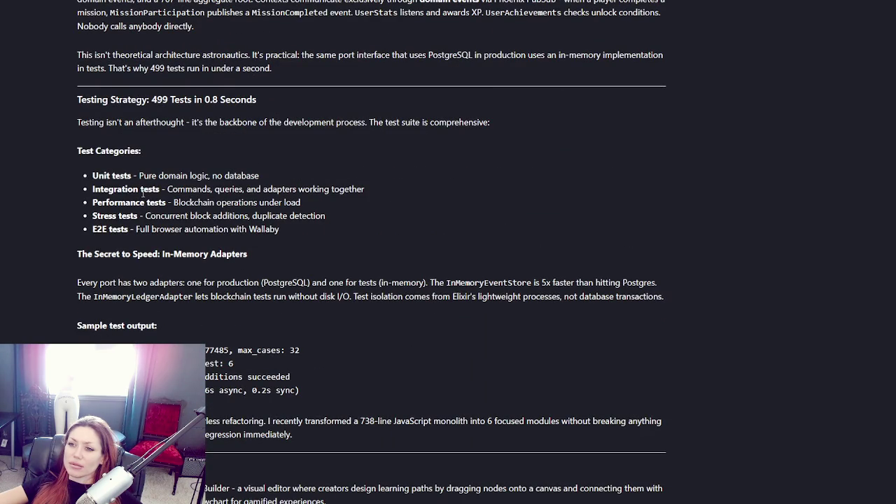
scroll(143, 194, "down", 3)
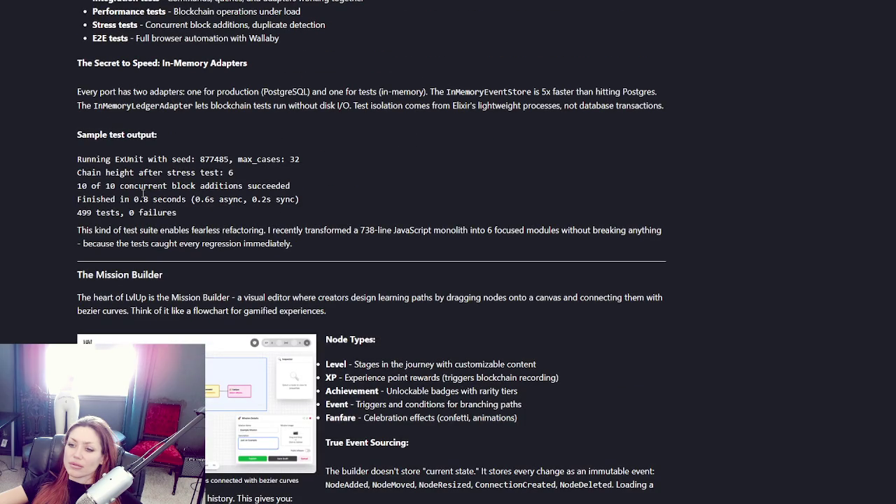
scroll(142, 194, "down", 2)
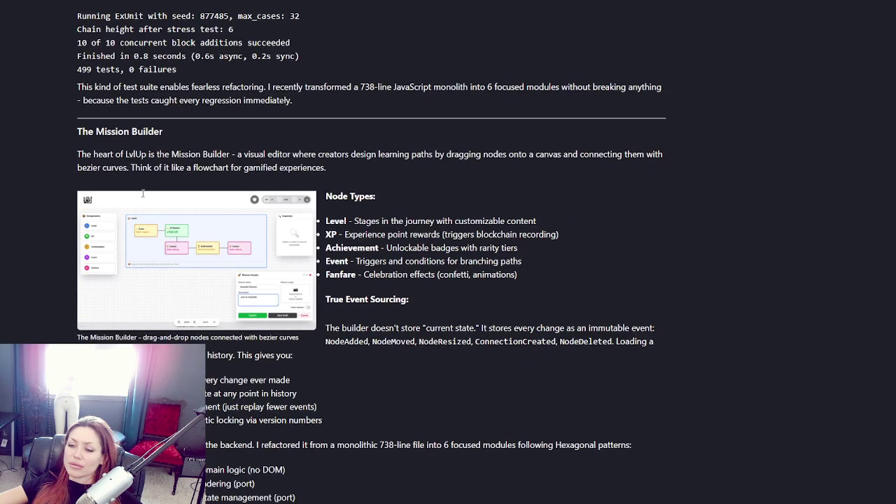
scroll(143, 194, "down", 3)
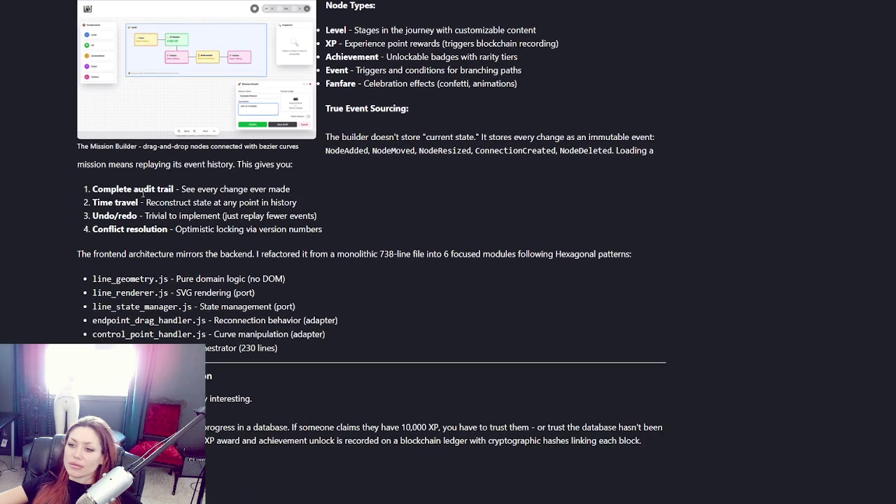
scroll(143, 193, "down", 3)
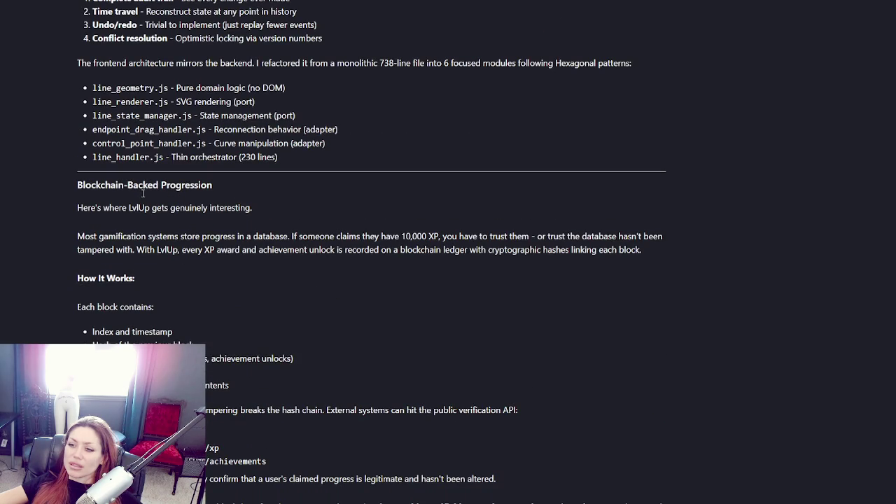
scroll(143, 194, "down", 12)
scroll(53, 22, "down", 8)
scroll(156, 255, "up", 6)
scroll(156, 256, "up", 20)
scroll(180, 307, "up", 15)
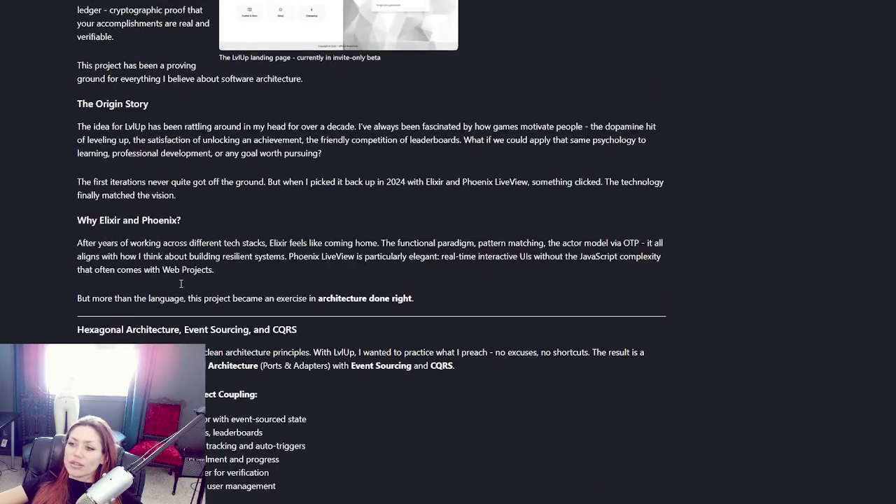
scroll(181, 284, "up", 3)
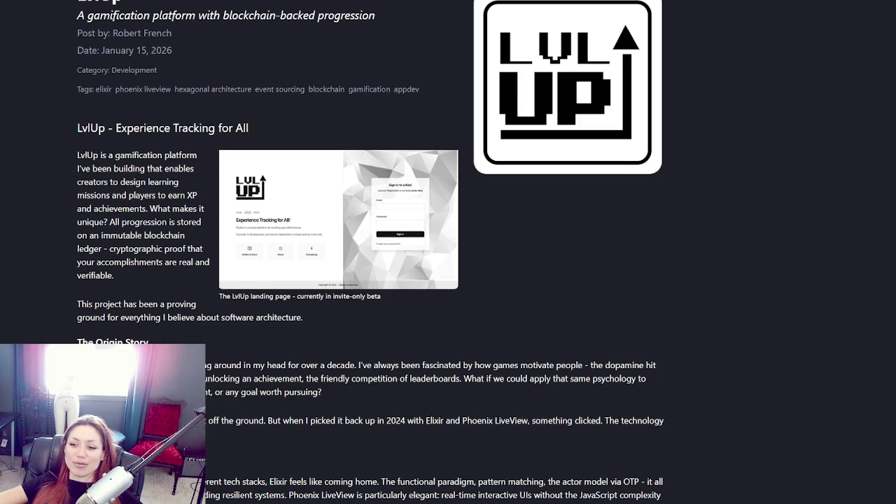
scroll(449, 252, "down", 3)
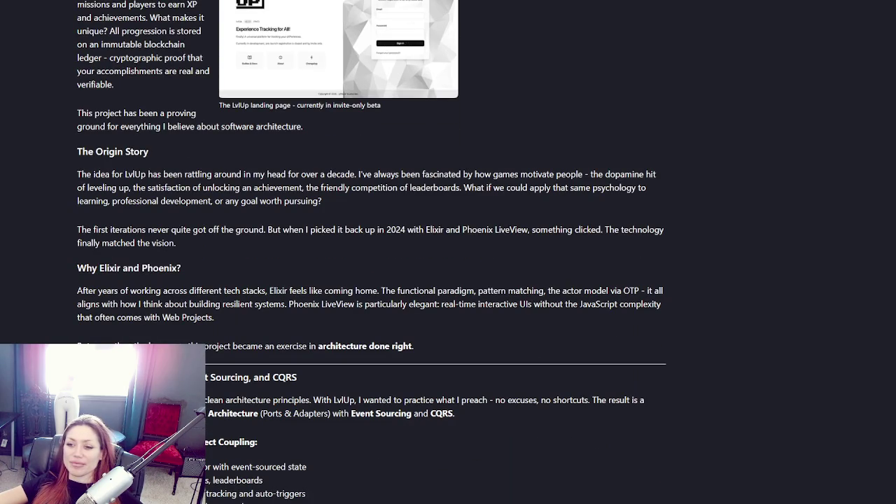
scroll(448, 252, "down", 2)
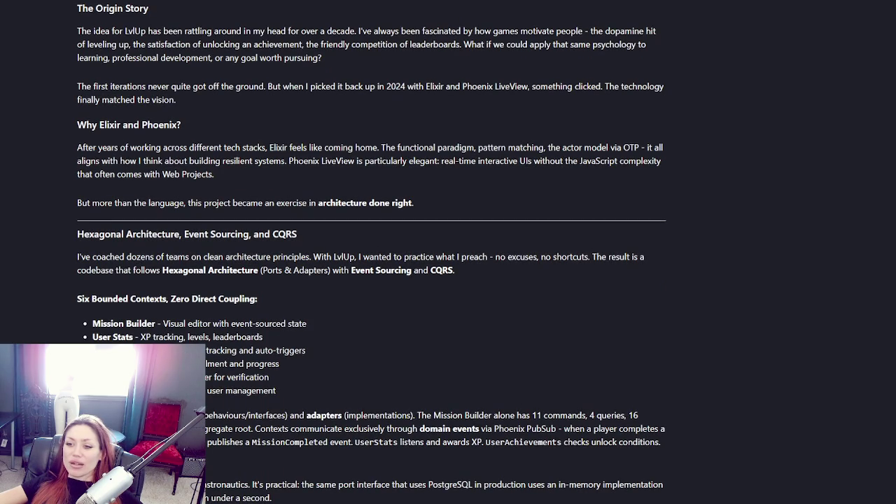
scroll(448, 252, "up", 5)
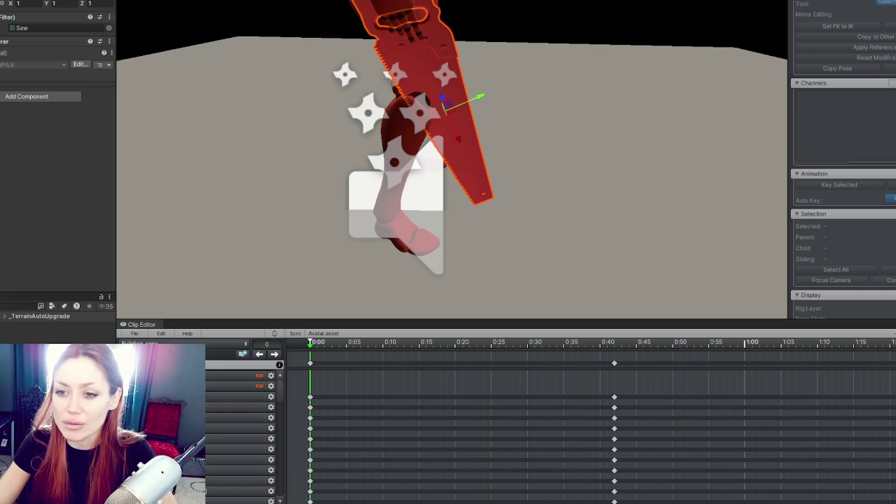
Step: Select the fist bone, then the saw with the Move tool, then the character to inspect its Builder component
left_click(399, 28)
mouse_move(352, 108)
left_mouse_down()
mouse_move(364, 61)
mouse_move(330, 90)
mouse_move(94, 91)
mouse_move(280, 87)
mouse_move(135, 79)
left_mouse_up()
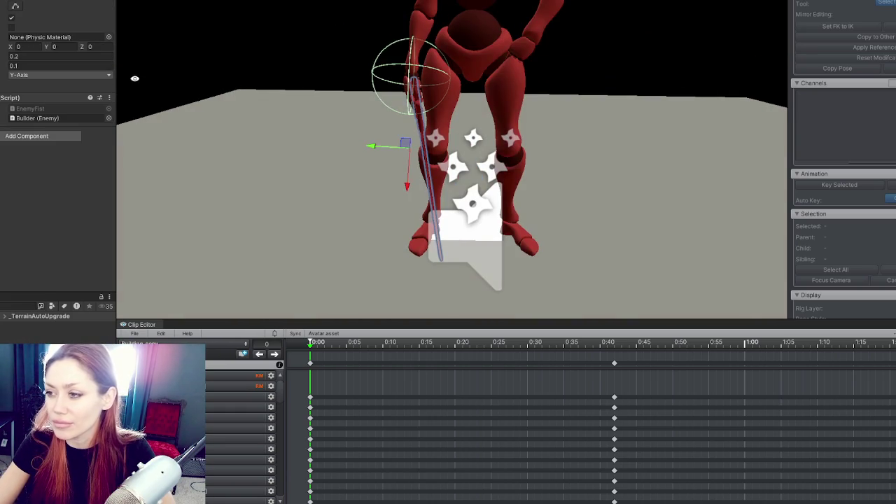
left_click(428, 202)
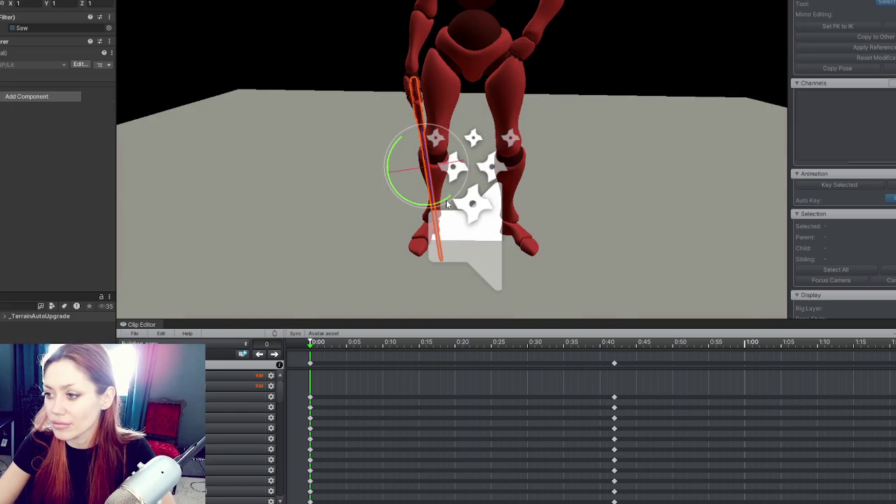
key("w")
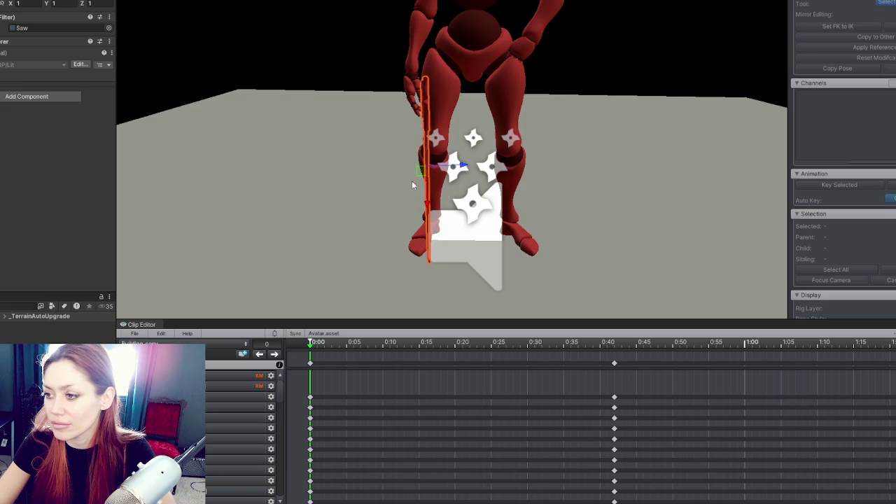
mouse_move(463, 166)
left_mouse_down()
mouse_move(572, 170)
mouse_move(660, 152)
mouse_move(467, 170)
left_mouse_up()
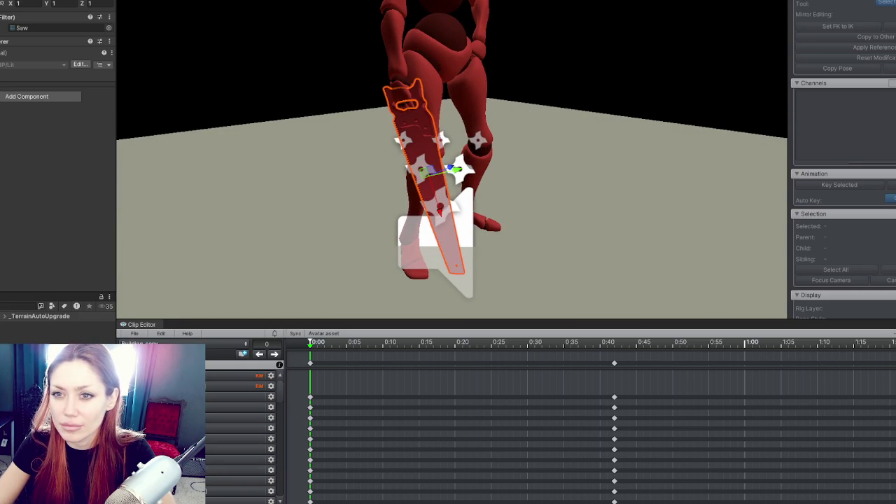
left_click(25, 196)
scroll(26, 196, "down", 5)
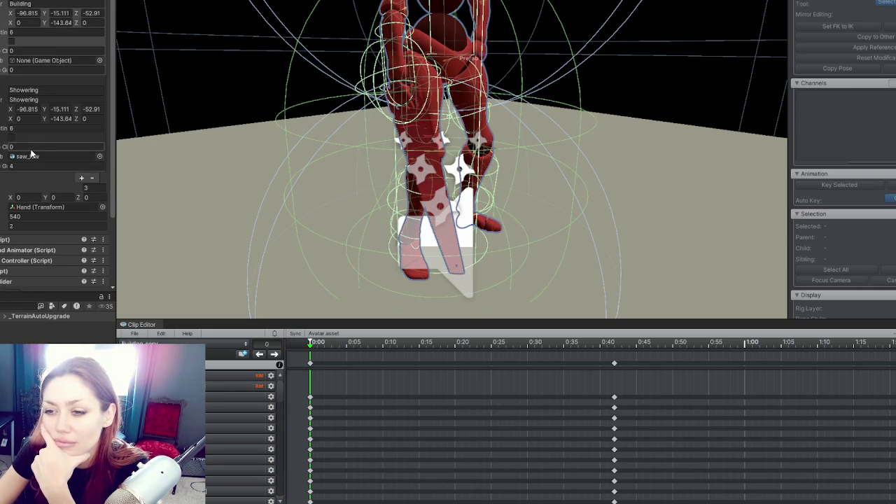
Step: Tick the Building and Showering entries, set Showering to 3 and put saw_low into Building
left_click(11, 41)
left_click(80, 50)
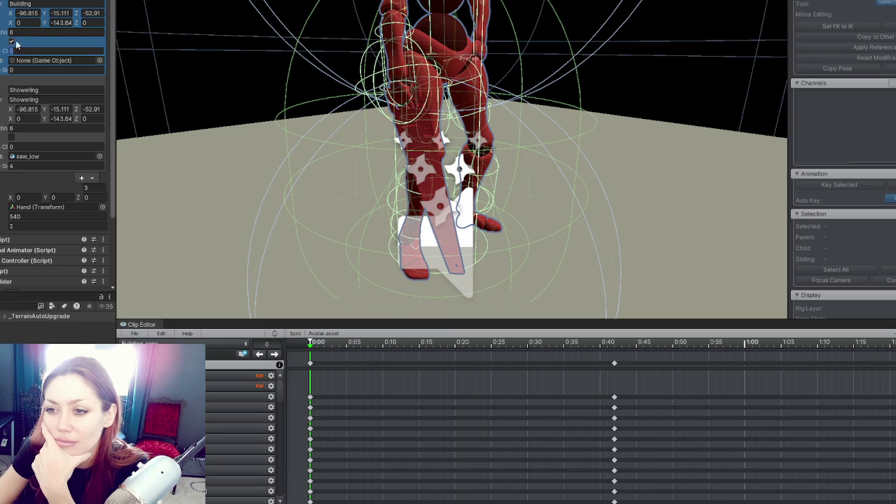
left_click(11, 137)
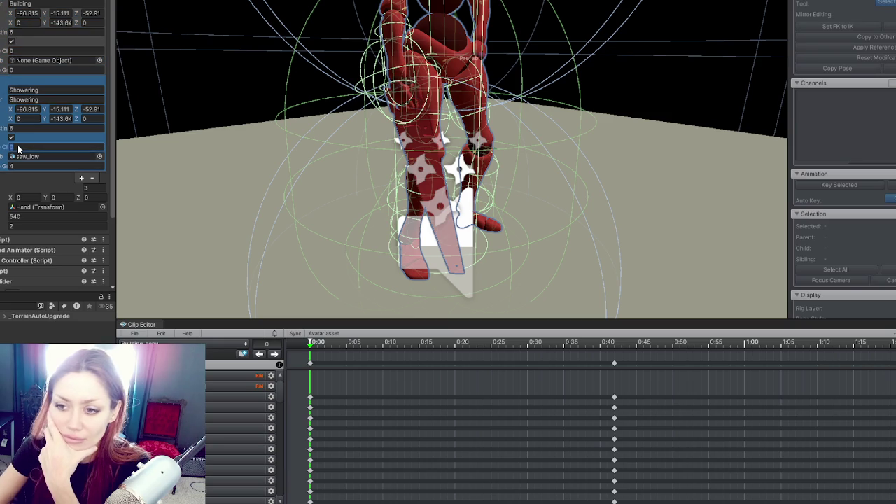
type("3")
key("Return")
key("ctrl+z")
Step: Set Showering's value to 0 and Building's to 1, then save the scene
left_click(37, 166)
type("0")
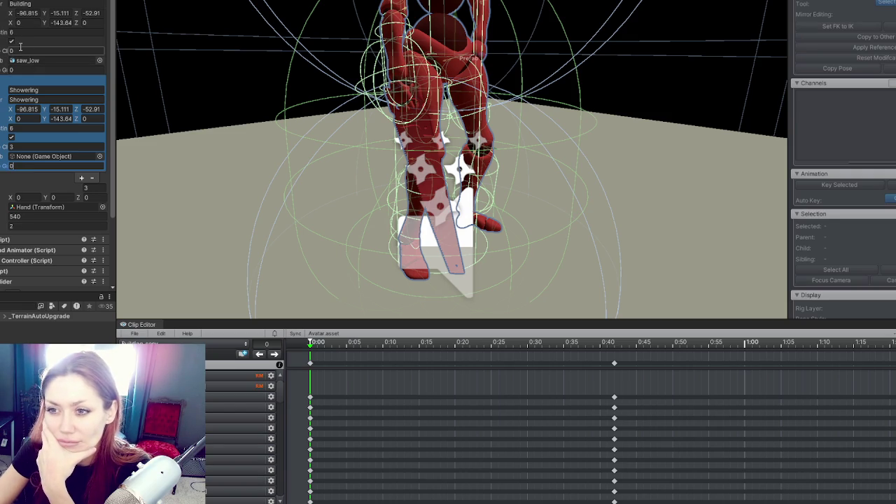
left_click(20, 48)
left_click(12, 41)
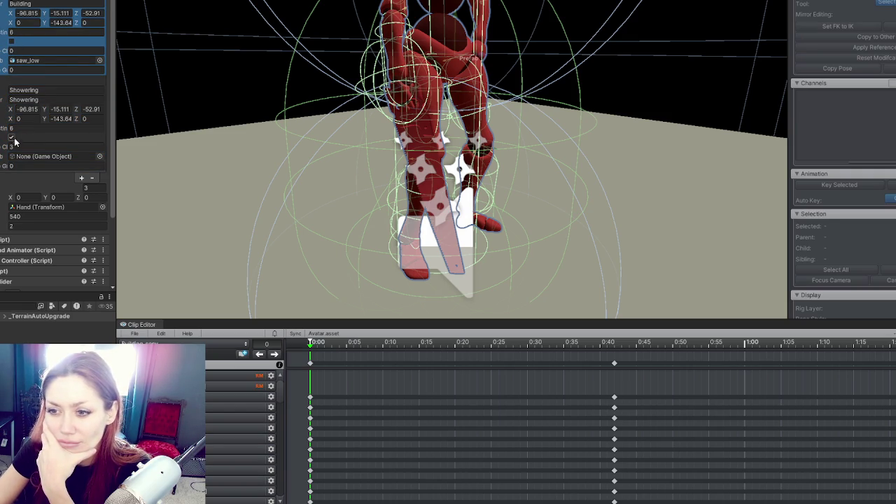
left_click(28, 70)
type("1")
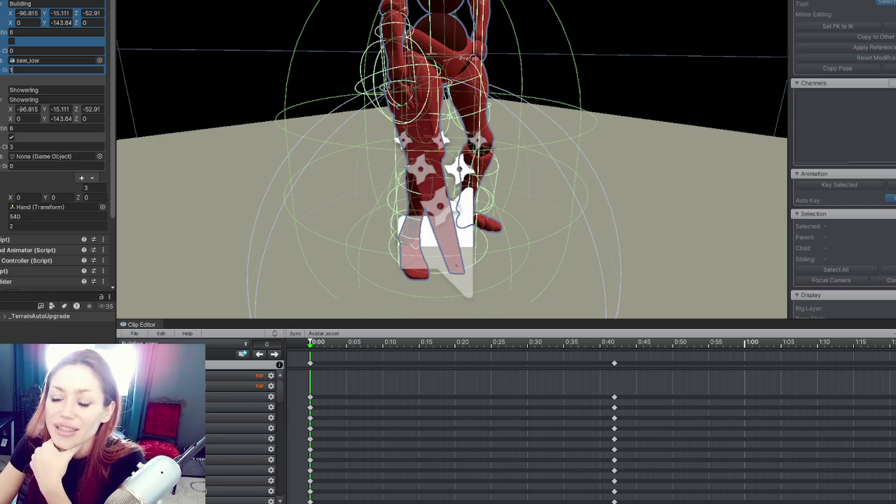
key("Return")
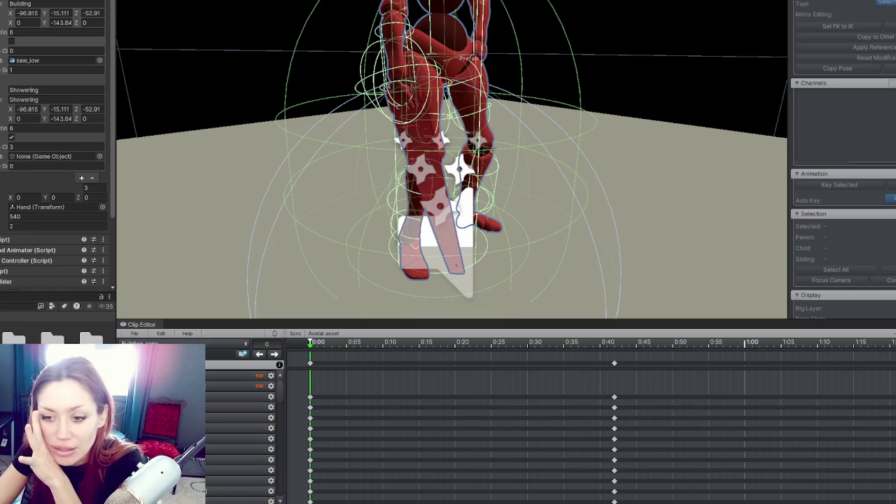
left_click(362, 229)
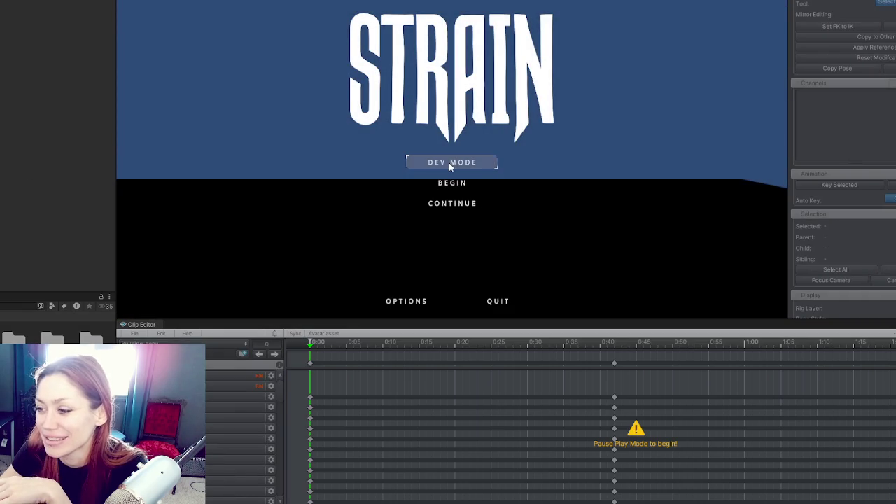
Step: Continue the saved game, walk into the fireplace room, sit down by the table, then stop Play Mode
left_click(460, 203)
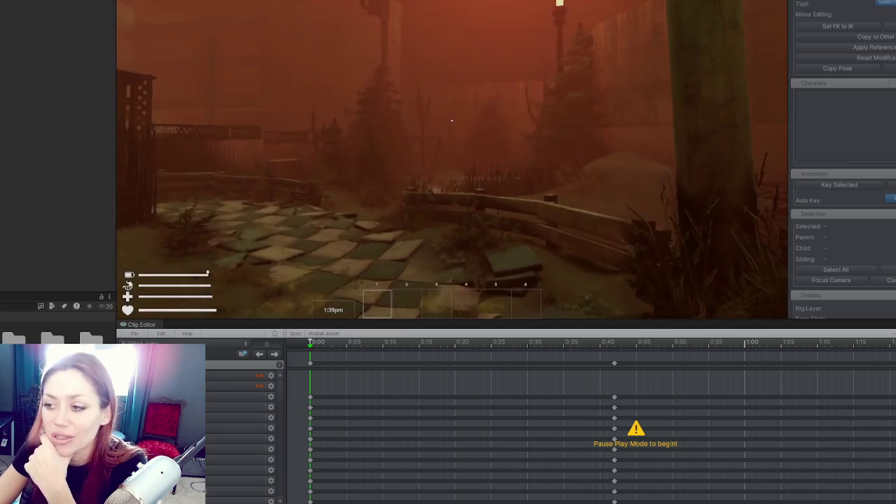
key("w")
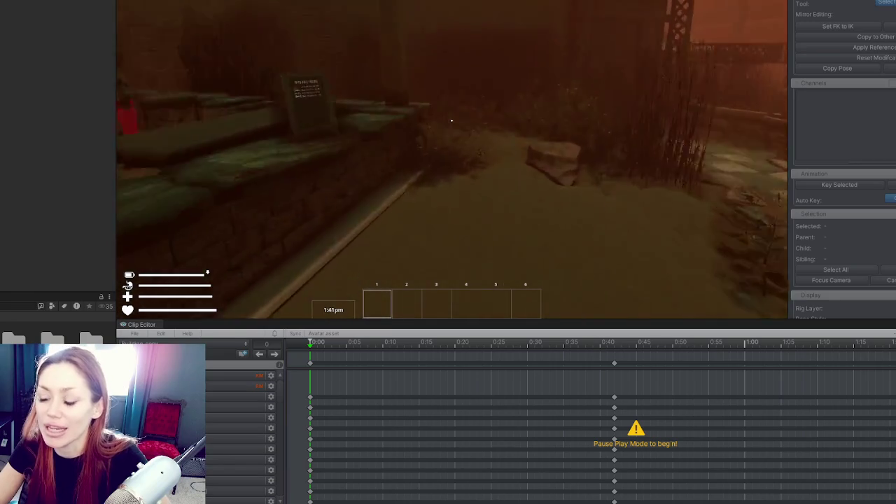
key("w")
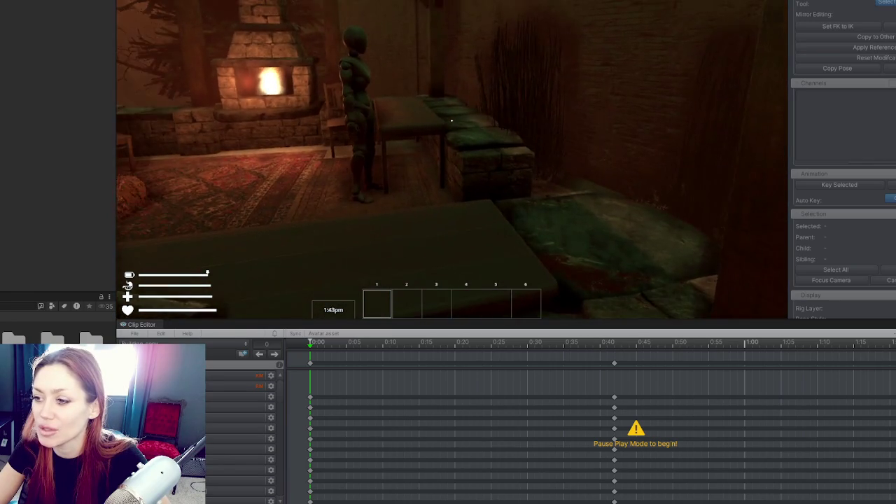
key("w")
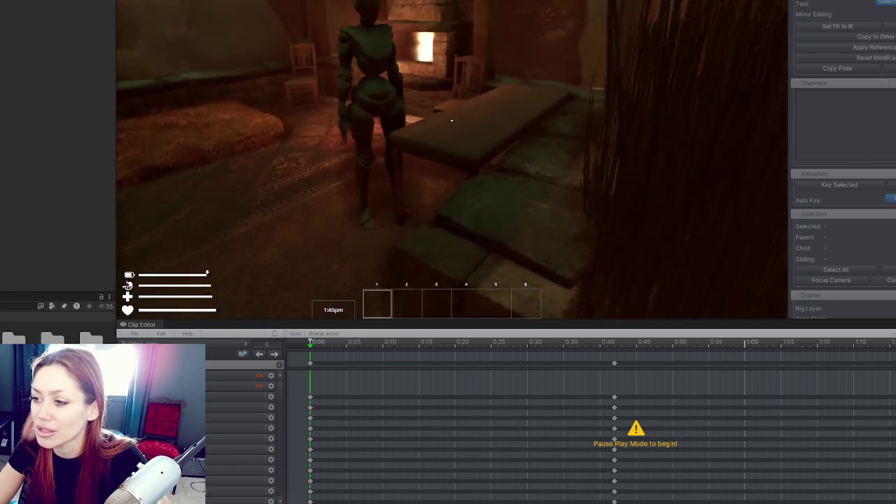
key("e")
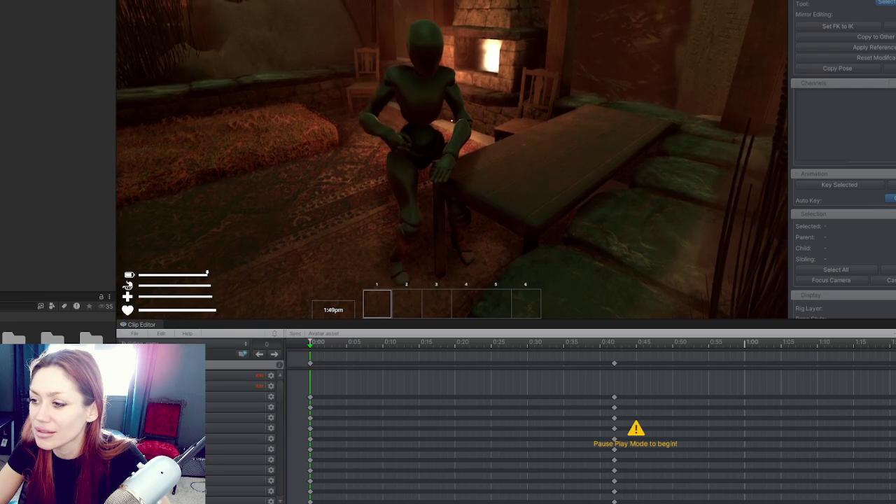
key("w")
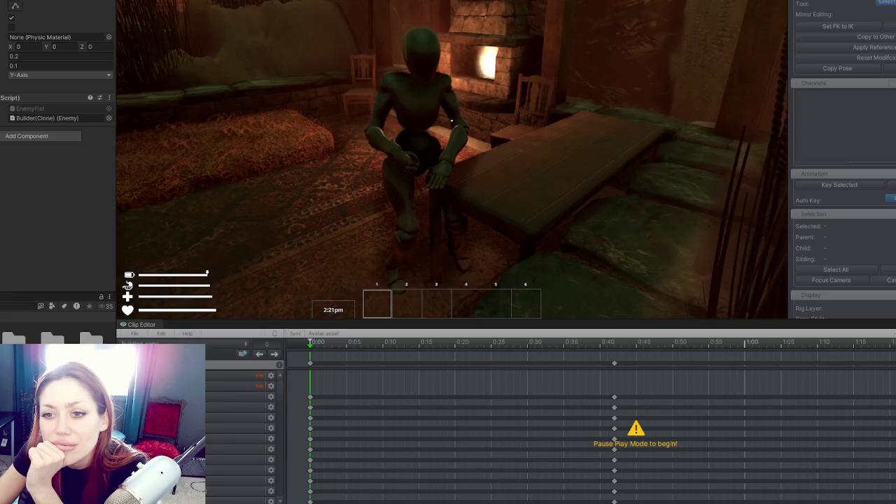
scroll(18, 152, "down", 4)
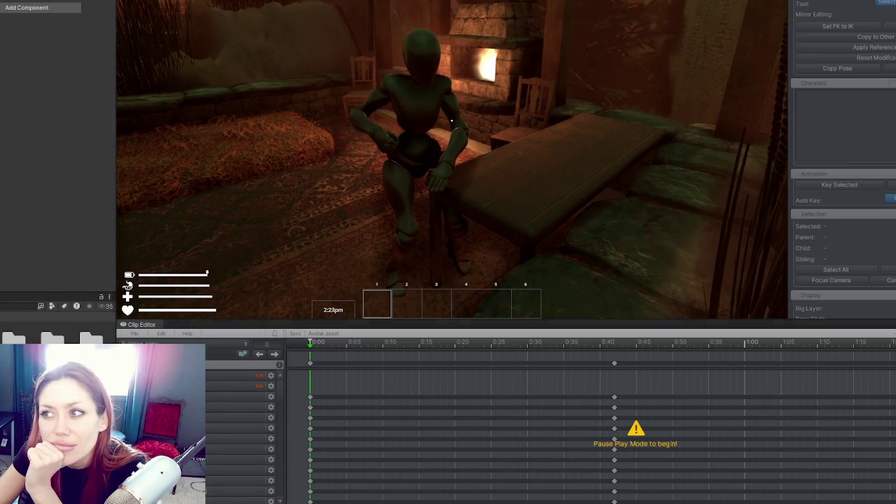
key("ctrl+p")
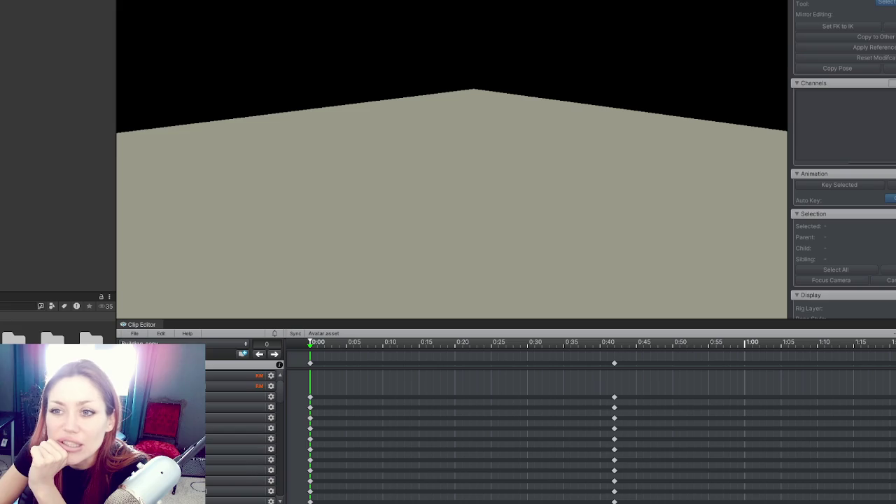
Step: Scroll the Inspector down to the Builder's Building and Showering routine entries
scroll(20, 61, "down", 3)
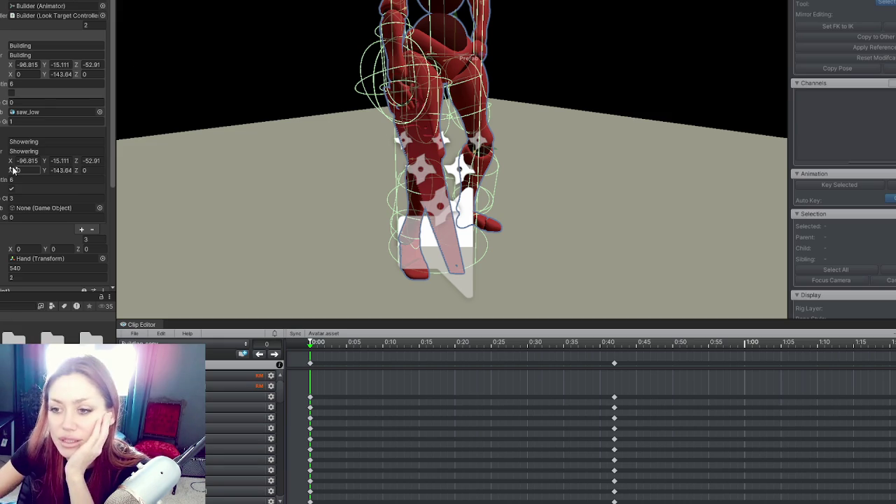
Step: Untick the Showering routine and clear the saw_low reference from the Building entry
left_click(14, 189)
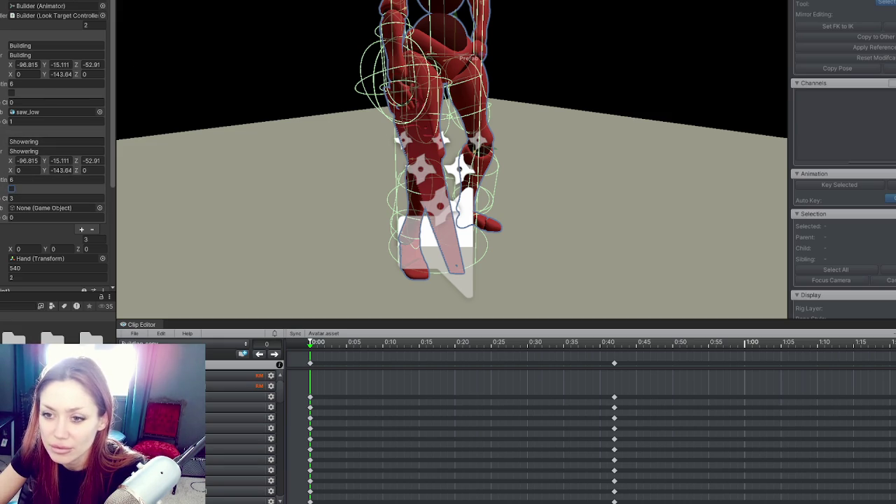
left_click(423, 175)
left_click(399, 83)
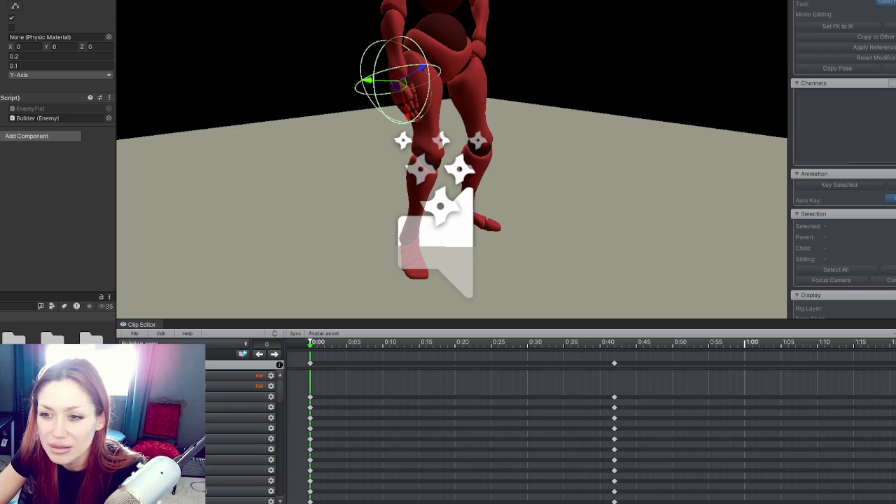
left_click(19, 200)
scroll(19, 200, "down", 2)
left_click(62, 135)
key("Delete")
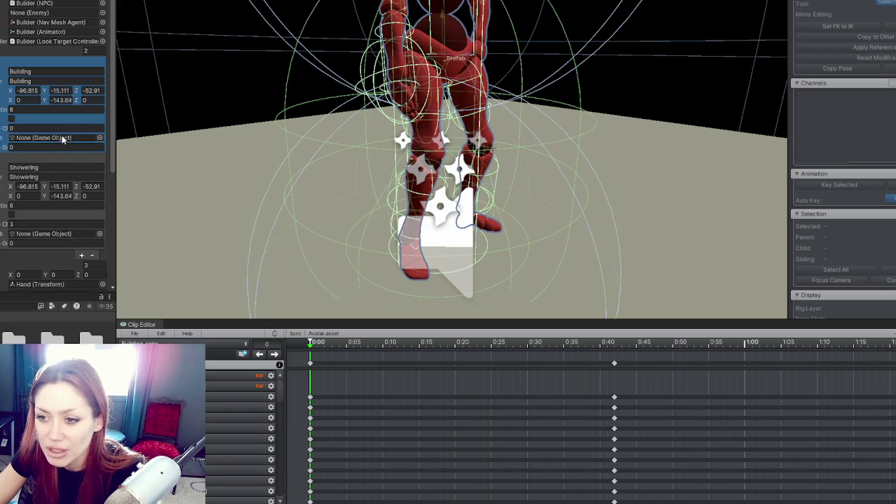
Step: Clear the Showering value 3 and delete the current UMotion clip, confirming the prompt
left_click(28, 224)
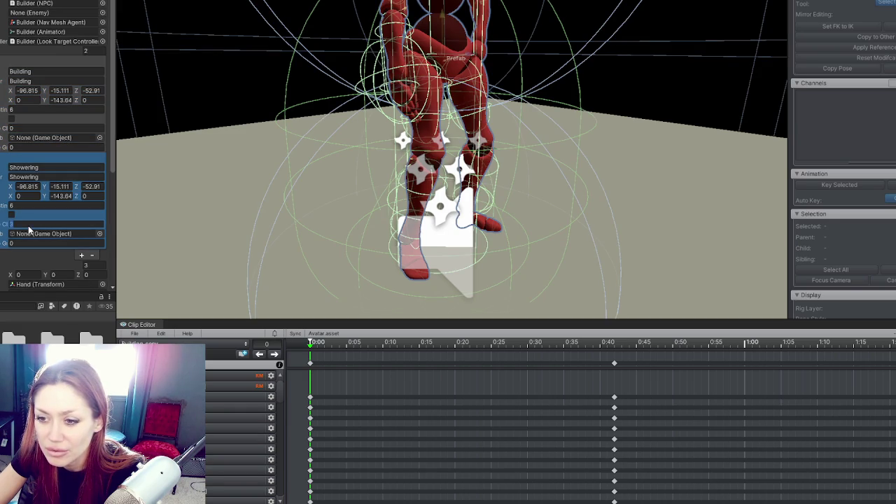
key("Delete")
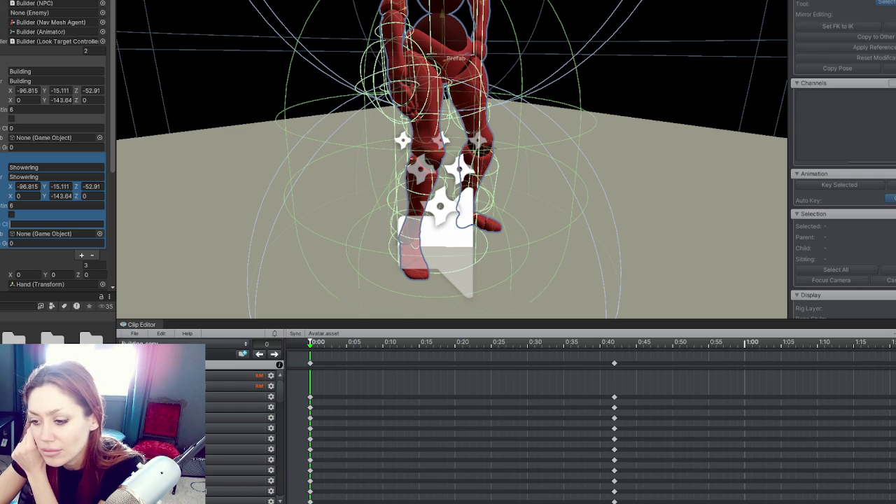
key("Delete")
left_click(392, 232)
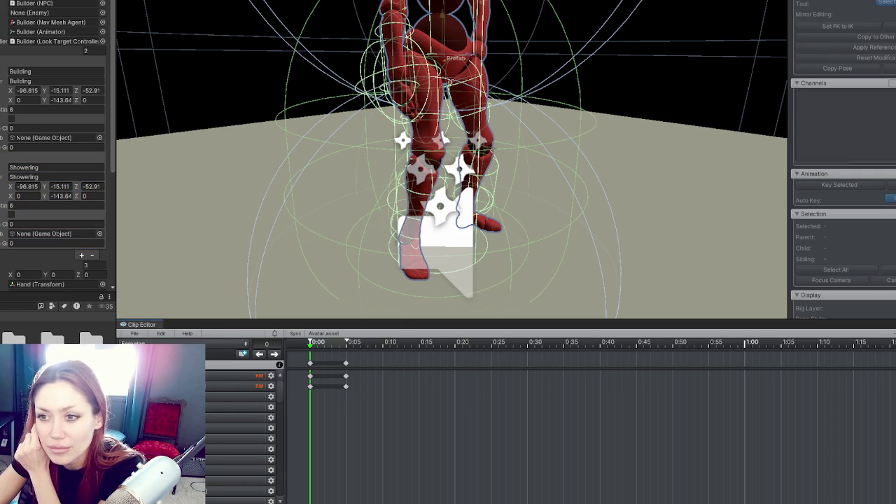
Step: Create a UMotion configuration for the saw_low rig and open the IK Setup Wizard's custom IK section
left_click(343, 222)
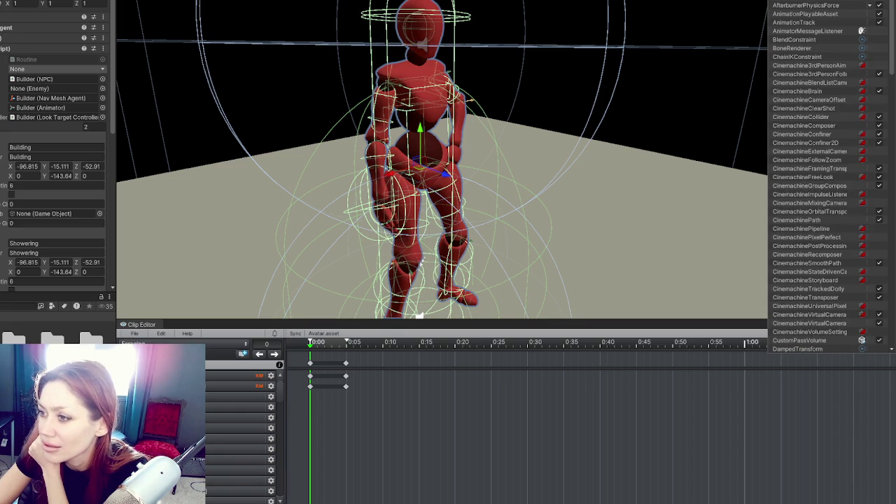
key("Escape")
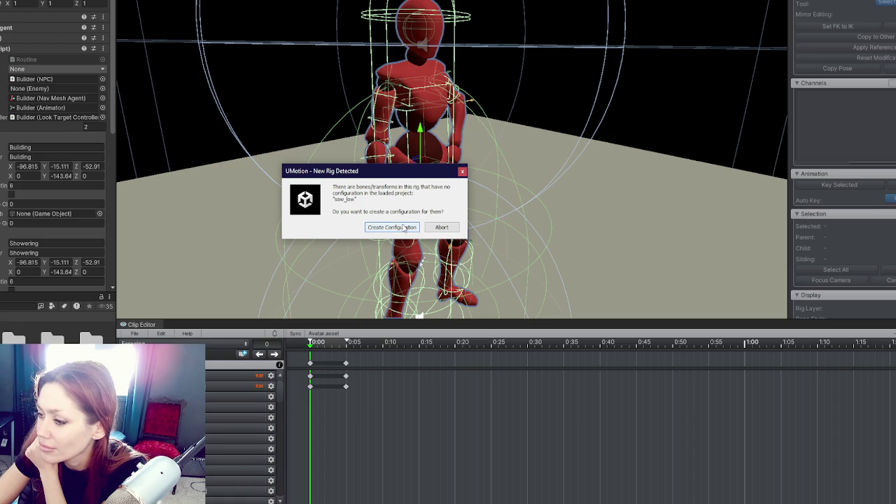
left_click(404, 228)
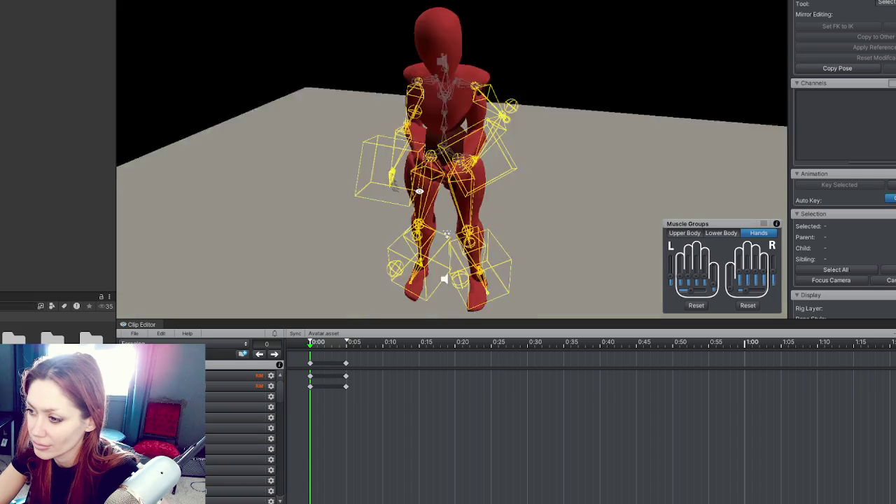
left_click(880, 89)
left_click(378, 208)
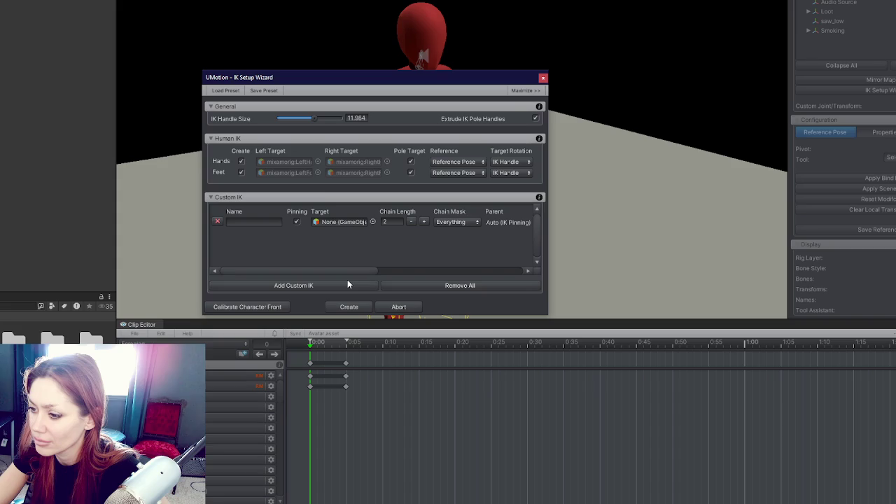
Step: Calibrate the character's front direction at offset 0
left_click(320, 196)
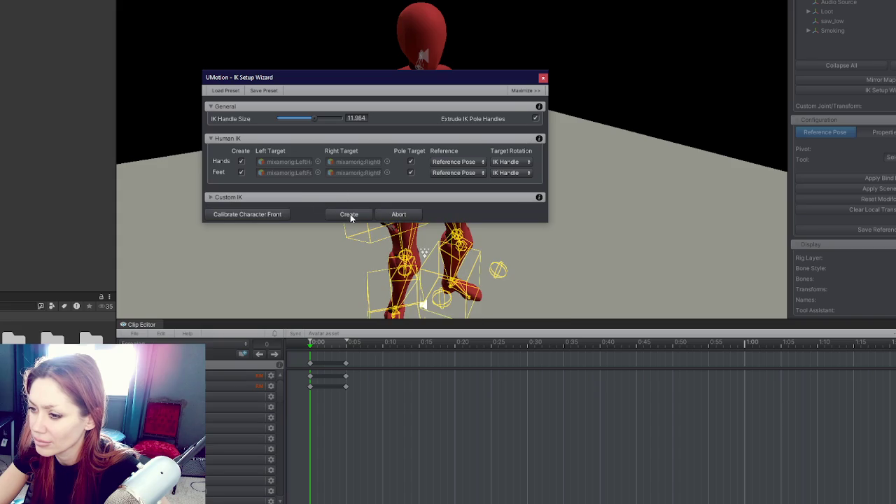
left_click(263, 214)
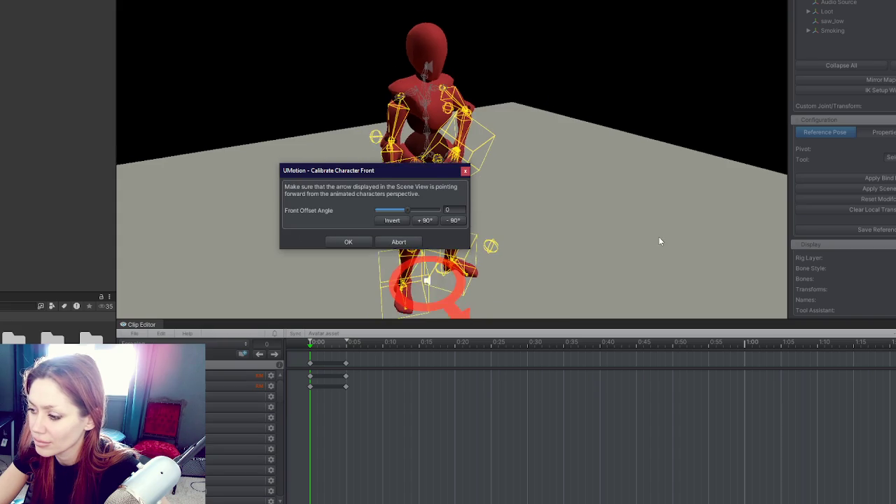
mouse_move(608, 214)
left_mouse_down()
mouse_move(605, 202)
mouse_move(589, 210)
mouse_move(607, 218)
left_mouse_up()
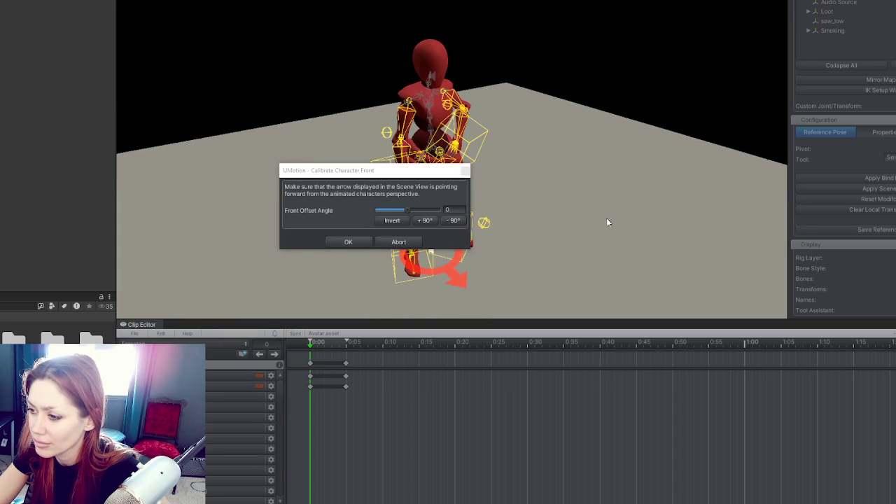
left_click(348, 242)
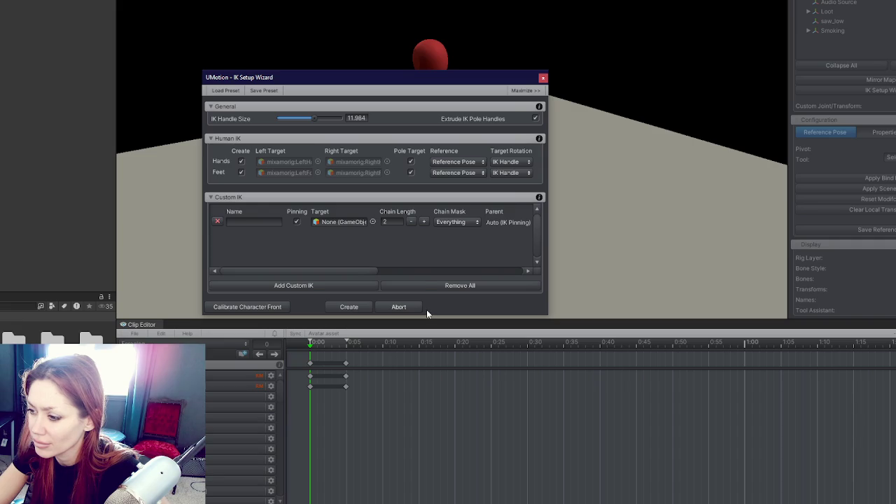
Step: Remove all custom IK entries and create the hand and foot IK handles
left_click(311, 286)
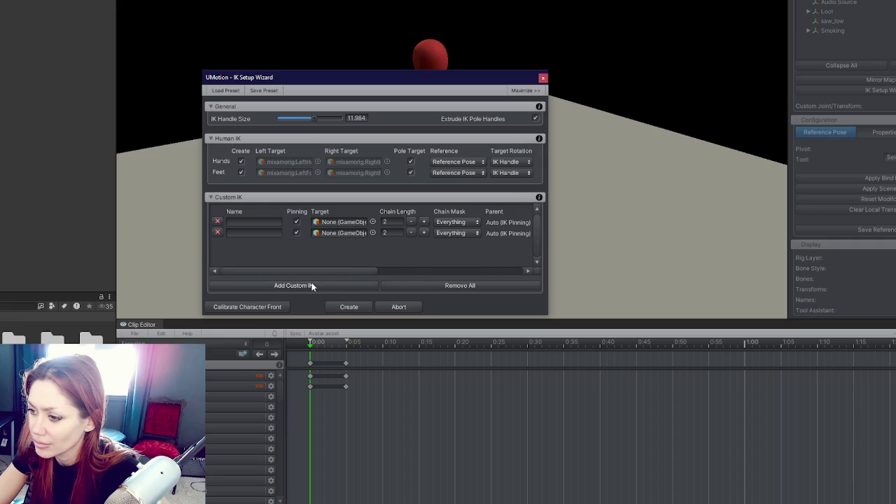
left_click(217, 221)
left_click(405, 227)
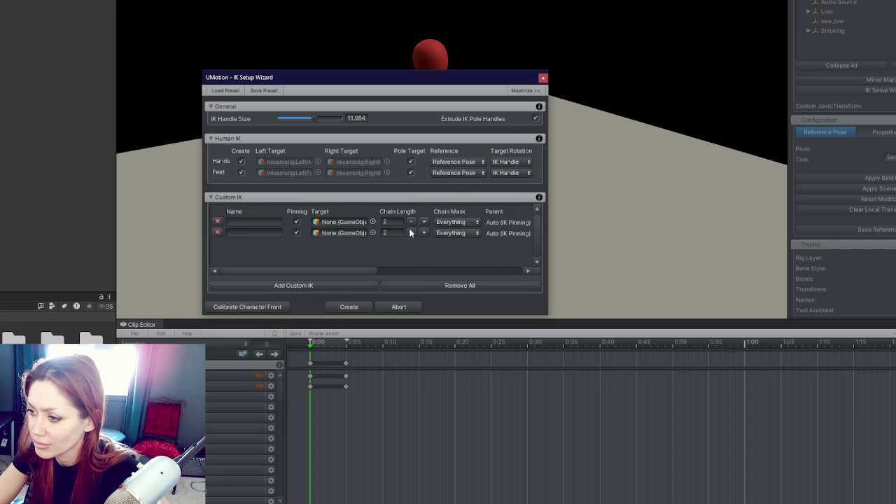
left_click(219, 222)
left_click(389, 229)
left_click(218, 221)
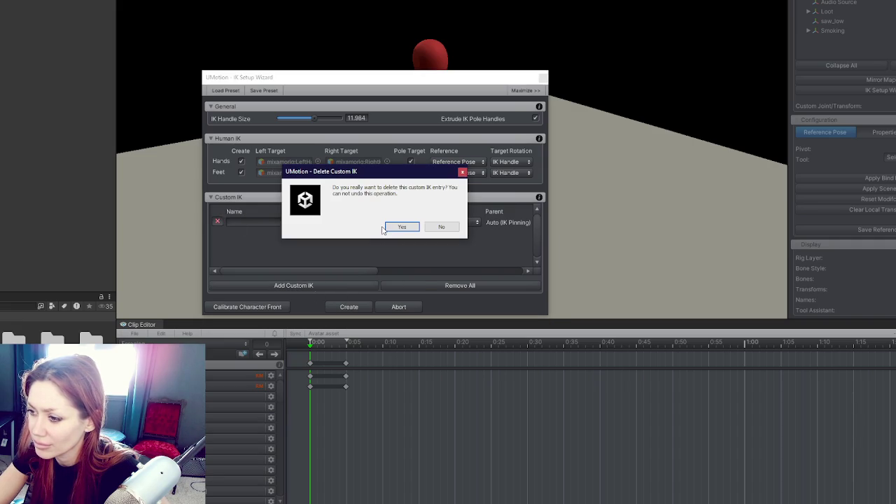
left_click(389, 228)
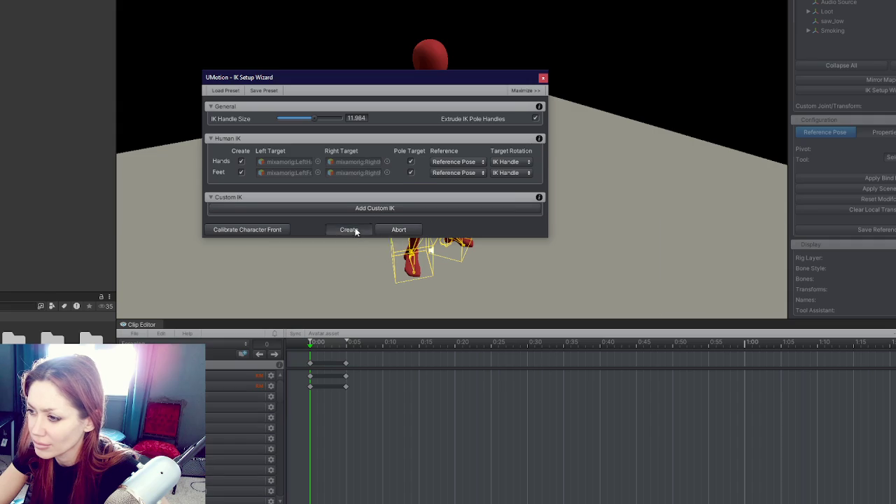
left_click(350, 229)
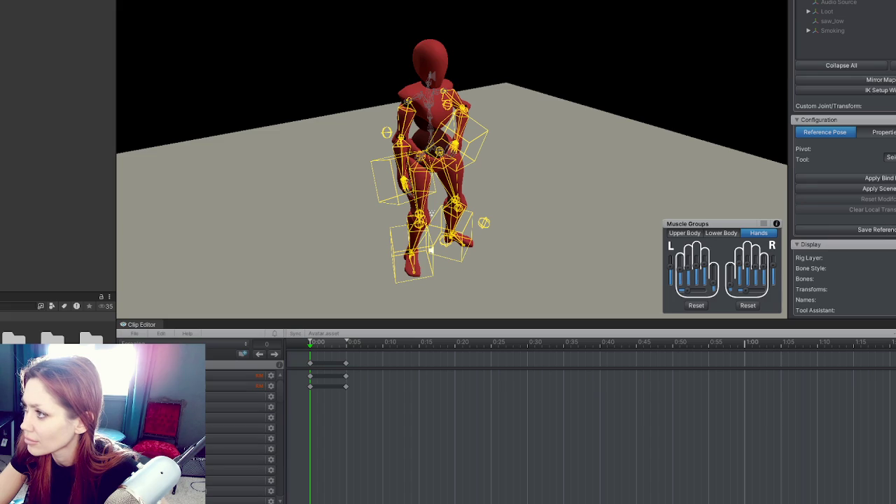
Step: Switch UMotion from reference pose to animation mode
left_click(876, 230)
scroll(469, 110, "up", 2)
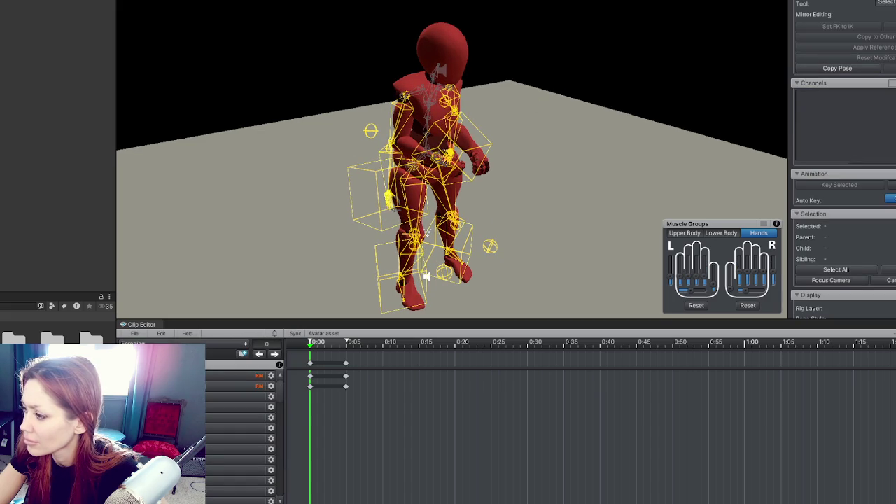
scroll(841, 140, "down", 3)
mouse_move(608, 4)
left_mouse_down()
mouse_move(502, 21)
mouse_move(208, 7)
mouse_move(746, 15)
left_mouse_up()
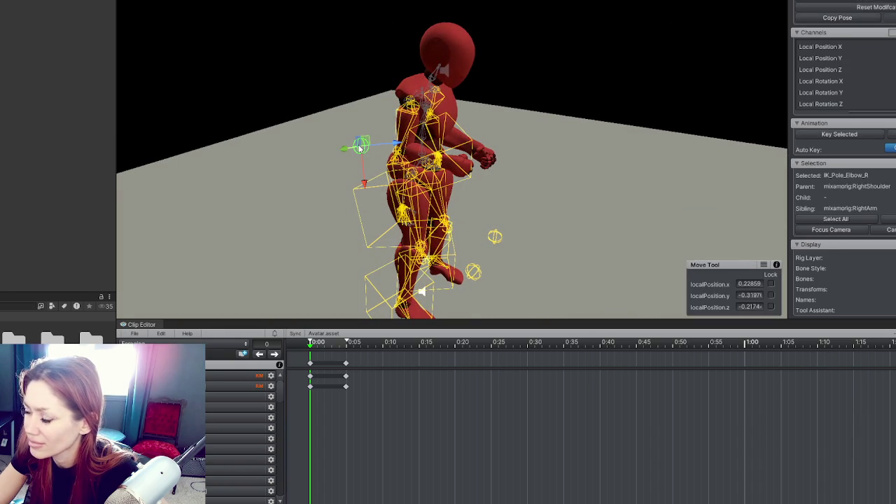
Step: Select every bone, paste the copied pose onto the rig and key it at frame 0
key("ctrl+a")
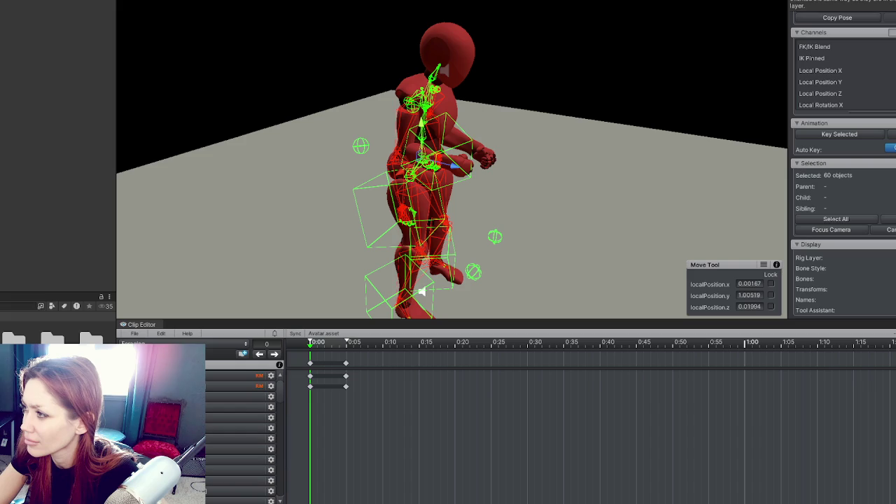
key("ctrl+v")
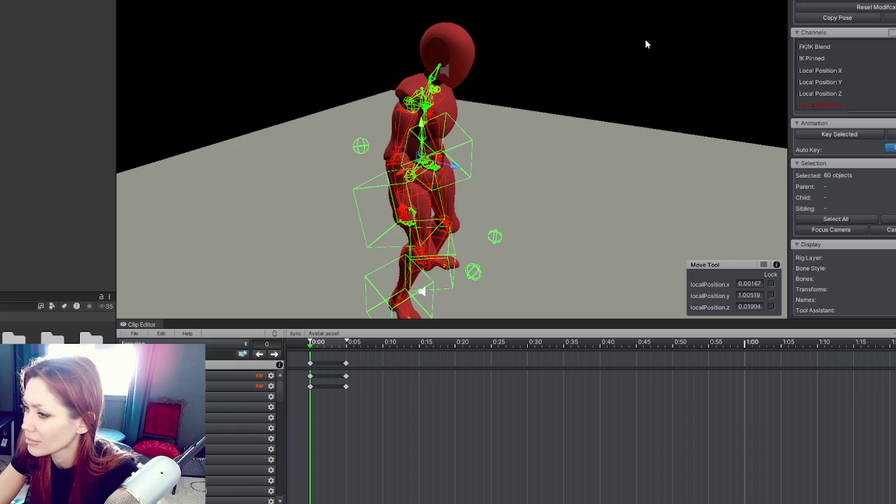
key("ctrl+v")
key("ctrl+v")
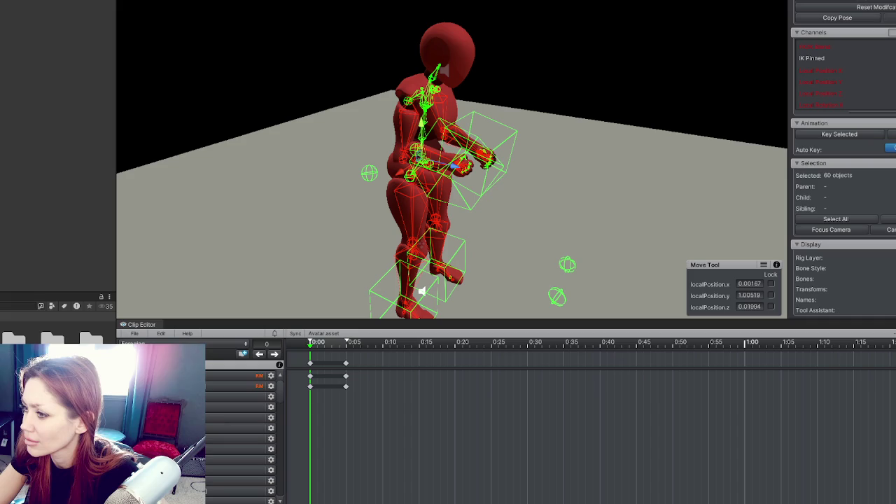
left_click(329, 349)
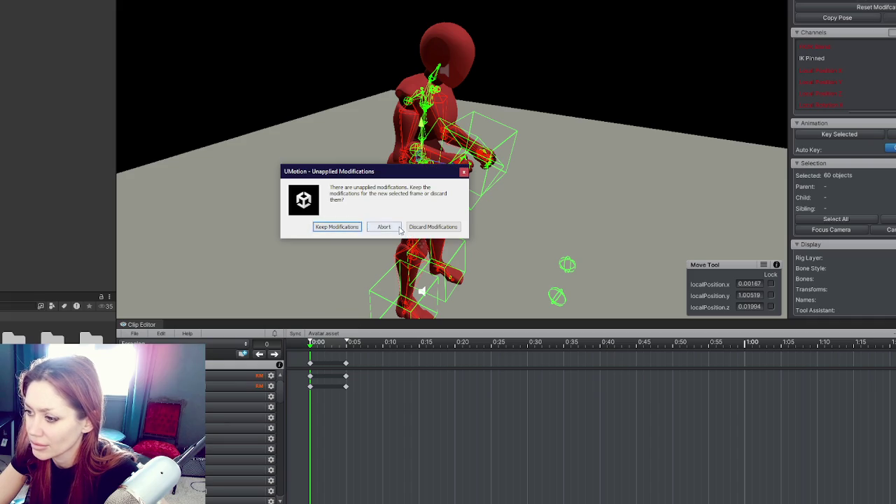
left_click(396, 227)
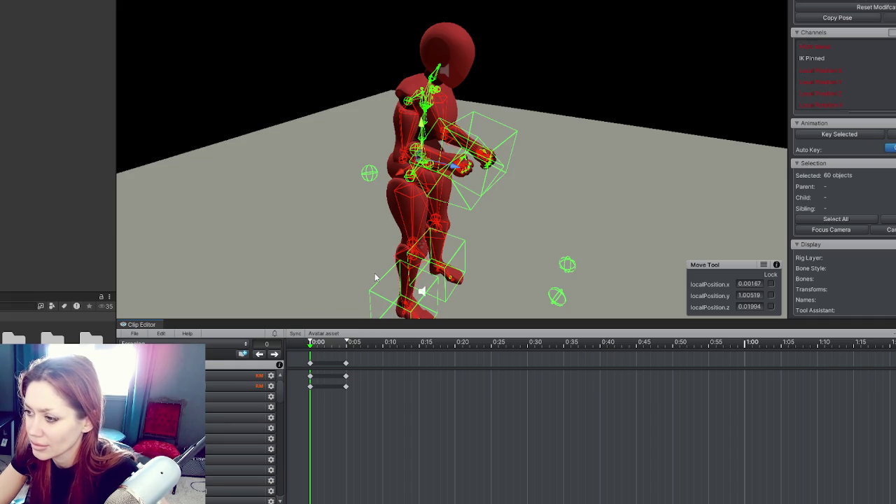
key("k")
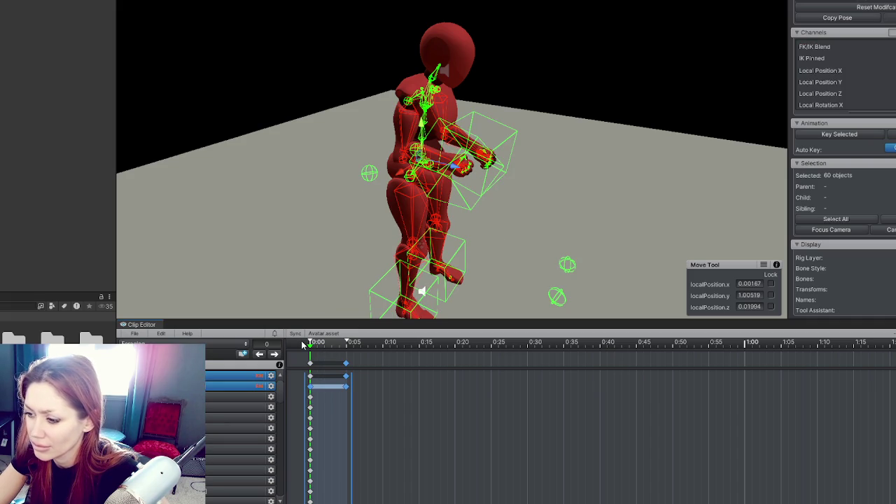
Step: Delete the stray 0:05 keys and paste the 0:00 pose keys at 0:15
left_click(311, 366)
left_click(346, 364)
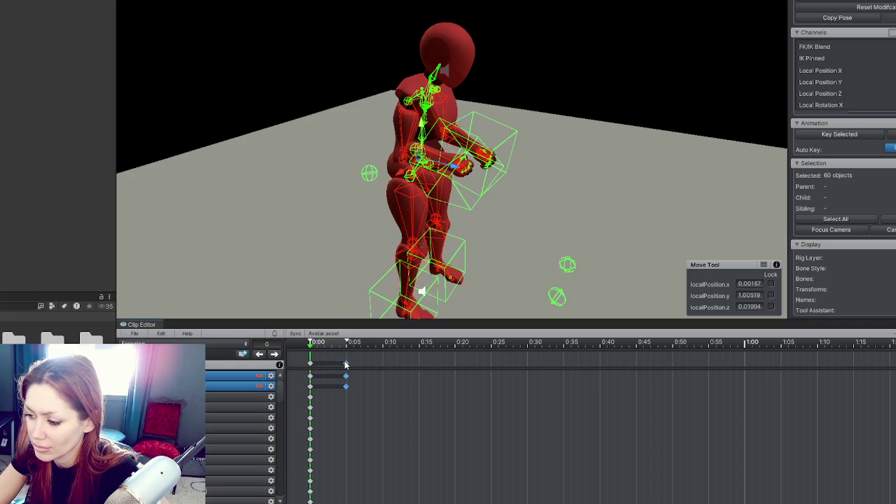
key("Delete")
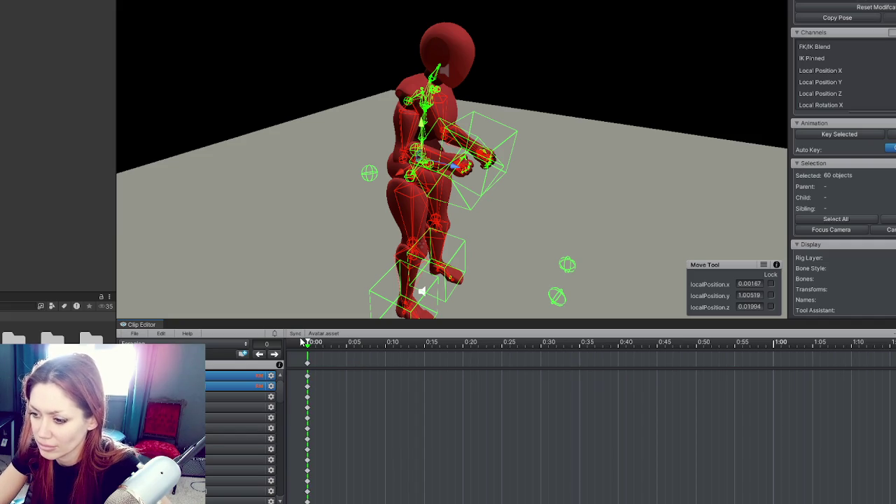
key("ctrl+a")
left_click(419, 354)
key("ctrl+v")
left_click(295, 346)
Step: Try moving the right-hand IK control down and outward, then revert the unkeyed change
scroll(435, 203, "up", 5)
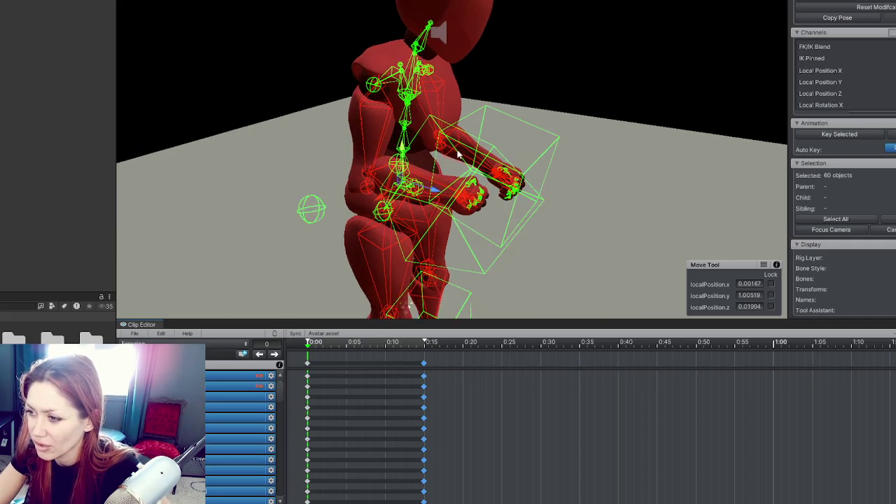
left_click(468, 214)
mouse_move(468, 214)
left_mouse_down()
mouse_move(527, 200)
mouse_move(434, 161)
mouse_move(614, 99)
left_mouse_up()
left_click_drag(490, 203, 546, 235)
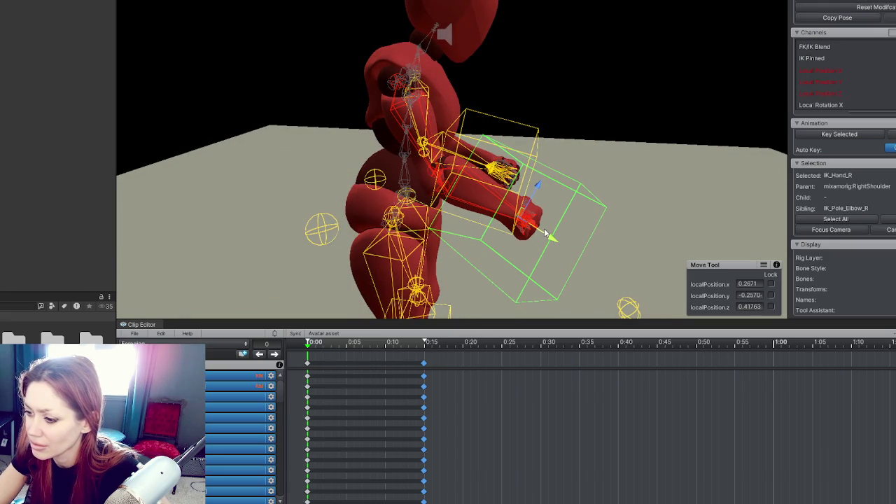
left_click(307, 364)
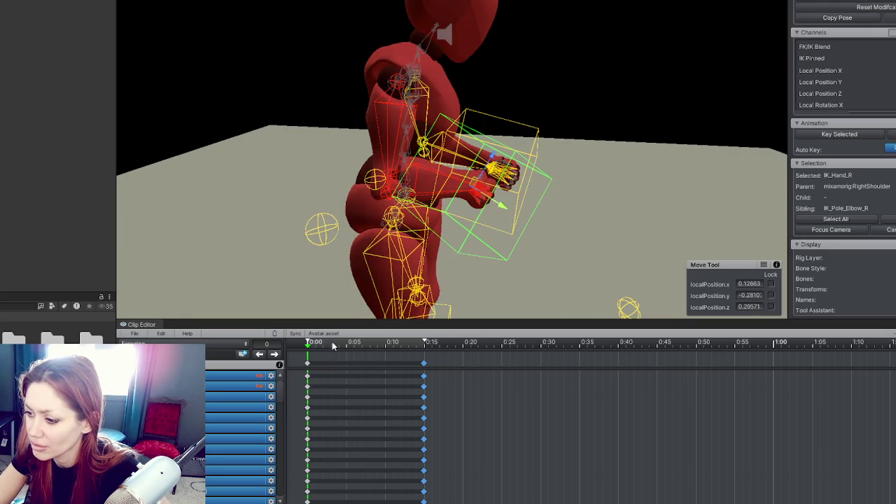
Step: Paste the frame-0 pose at 1:00, push it to about 1:33, and shift the 0:15 keys to about 0:25
left_click(307, 363)
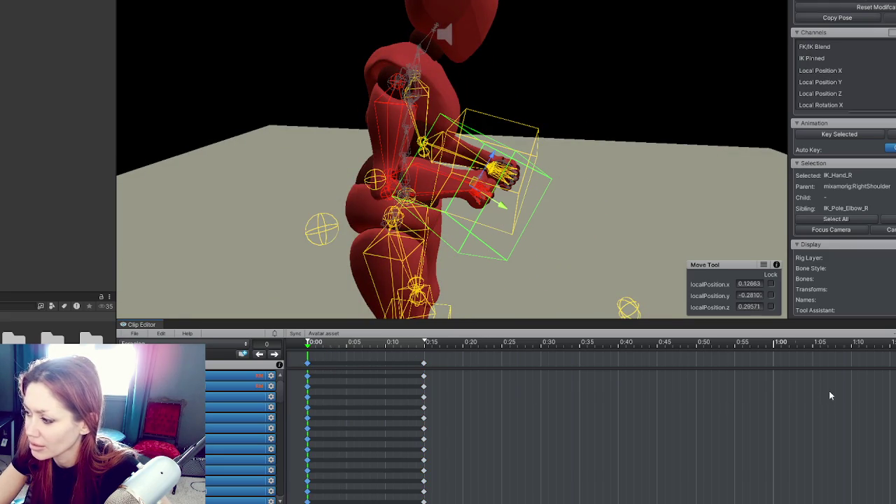
left_click_drag(668, 345, 856, 371)
key("ctrl+v")
left_click(875, 344)
left_click_drag(399, 364, 469, 363)
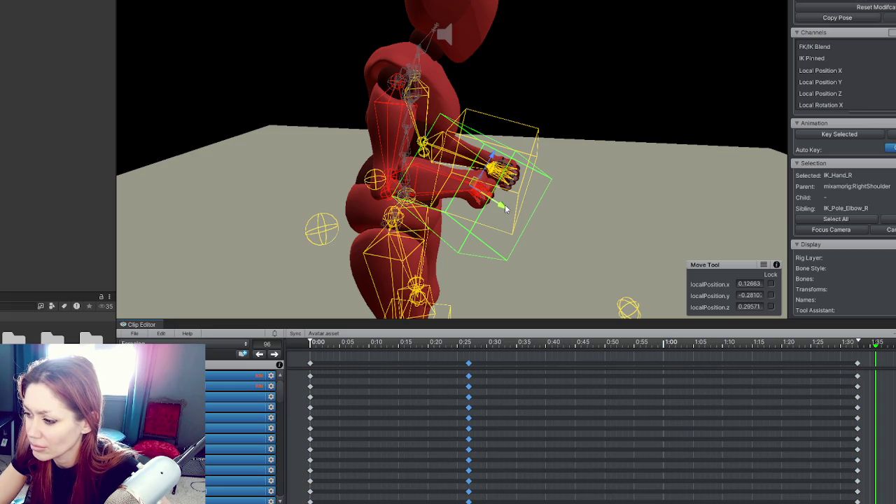
Step: At 0:25, drag the right hand down in front of the thigh and orbit to check it
left_click(469, 344)
left_click_drag(498, 205, 557, 242)
mouse_move(639, 221)
left_mouse_down()
mouse_move(498, 241)
mouse_move(406, 228)
mouse_move(396, 252)
mouse_move(426, 243)
mouse_move(411, 257)
left_mouse_up()
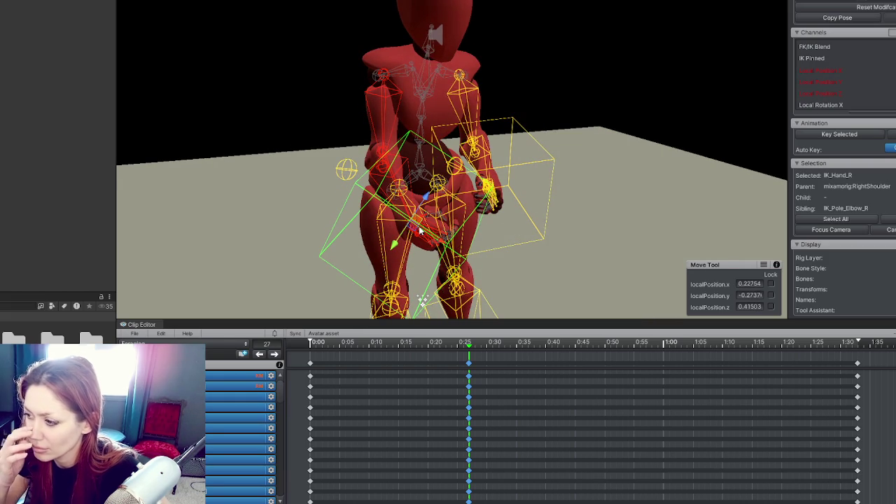
mouse_move(420, 230)
left_mouse_down()
mouse_move(341, 91)
mouse_move(214, 164)
mouse_move(280, 236)
mouse_move(354, 240)
mouse_move(336, 241)
mouse_move(345, 251)
mouse_move(467, 237)
mouse_move(419, 280)
mouse_move(417, 273)
left_mouse_up()
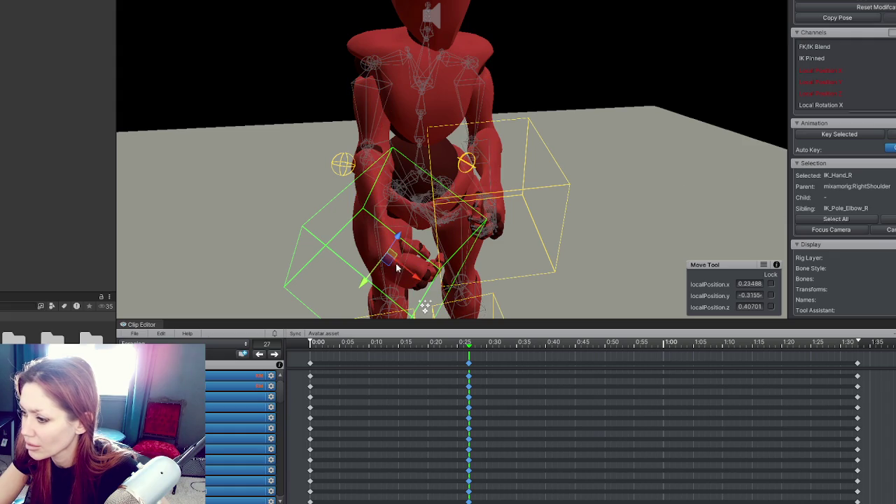
mouse_move(395, 294)
left_mouse_down()
mouse_move(491, 273)
mouse_move(584, 226)
mouse_move(580, 252)
mouse_move(439, 261)
mouse_move(825, 238)
left_mouse_up()
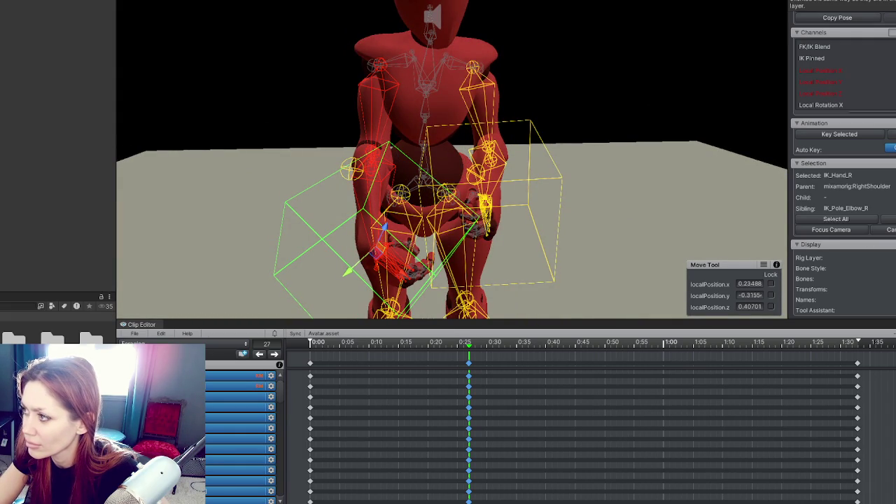
left_click_drag(434, 314, 392, 316)
Step: Select the whole rig, paste the pose, then reselect the right-hand IK control
key("ctrl+a")
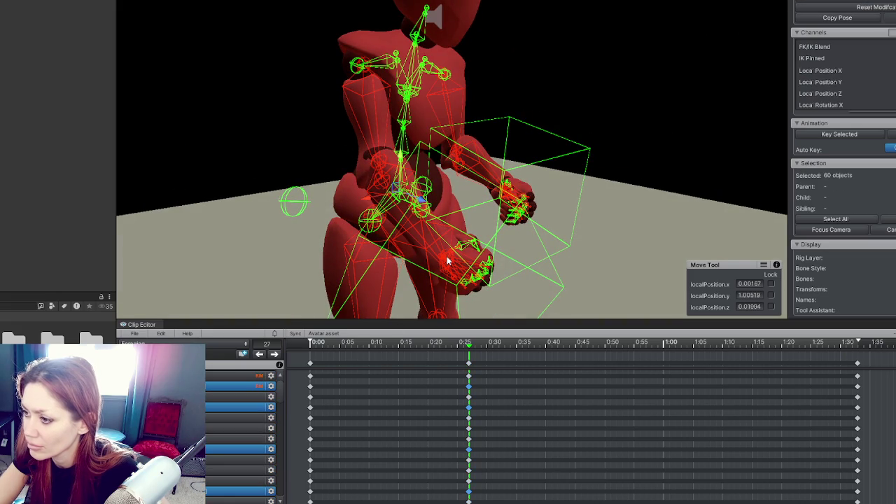
left_click(448, 261)
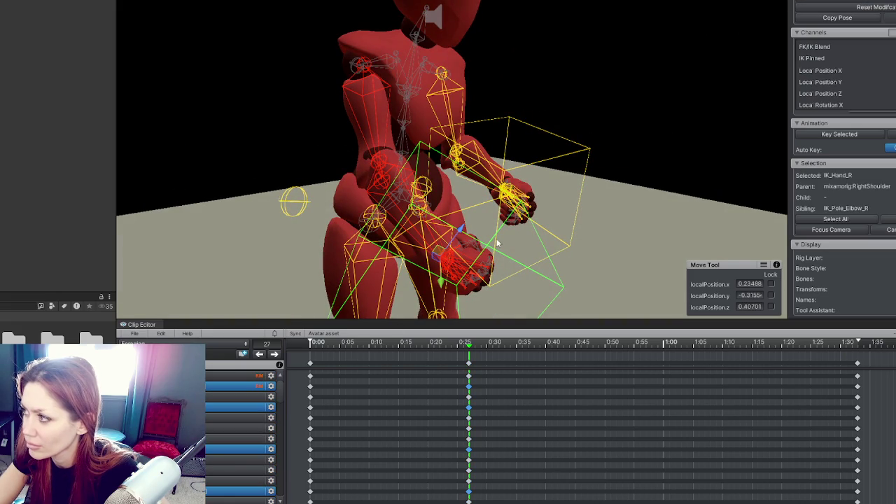
key("ctrl+a")
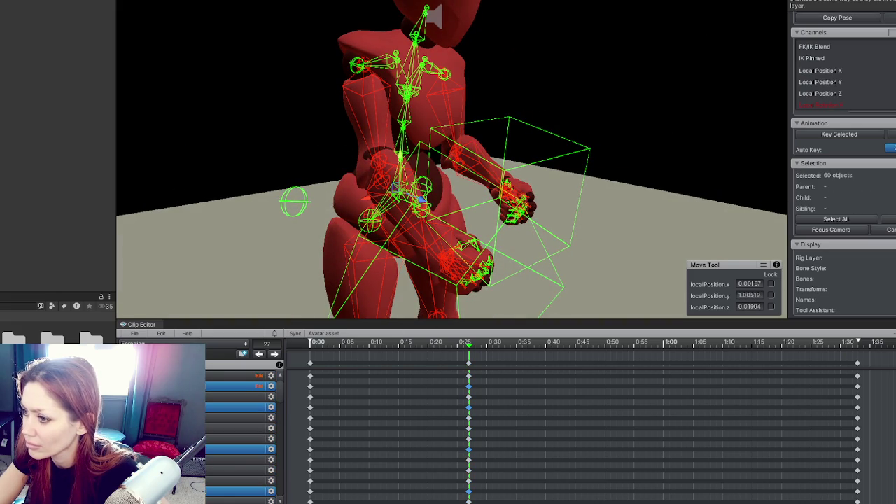
key("ctrl+v")
mouse_move(532, 24)
left_mouse_down()
mouse_move(518, 24)
mouse_move(574, 21)
mouse_move(550, 19)
left_mouse_up()
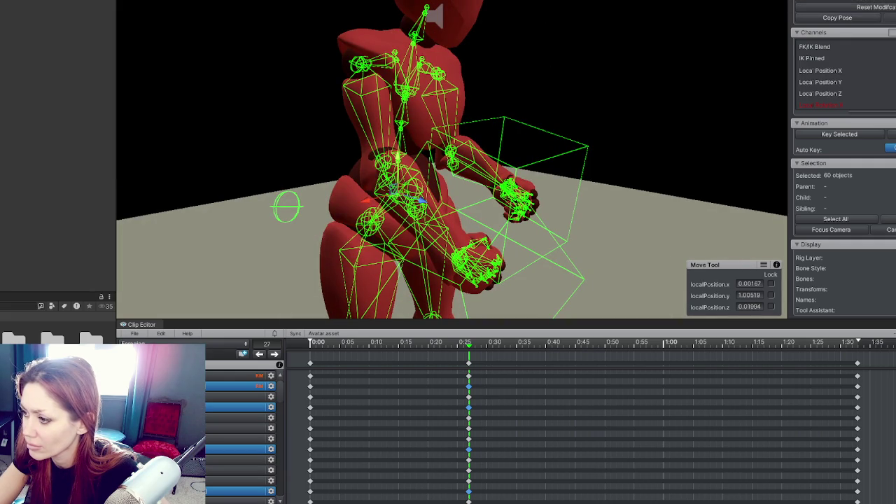
left_click(463, 262)
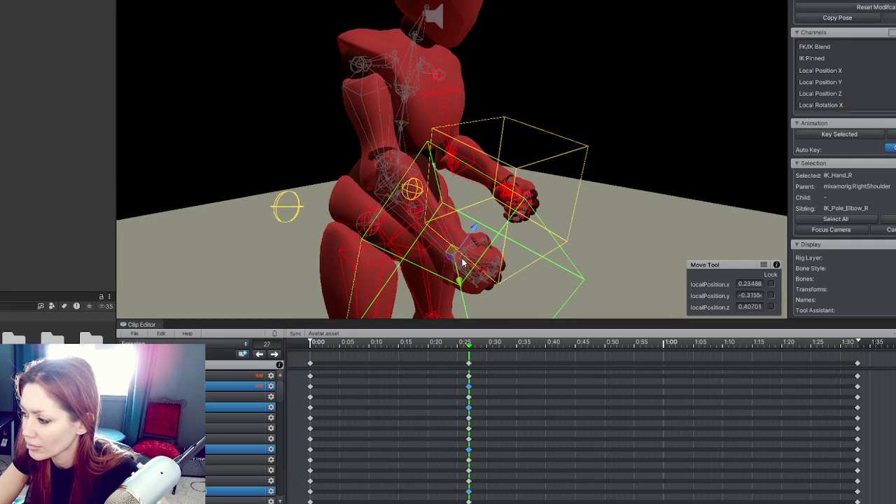
left_click(590, 215)
mouse_move(590, 214)
left_mouse_down()
mouse_move(449, 160)
mouse_move(352, 165)
mouse_move(460, 190)
mouse_move(603, 262)
left_mouse_up()
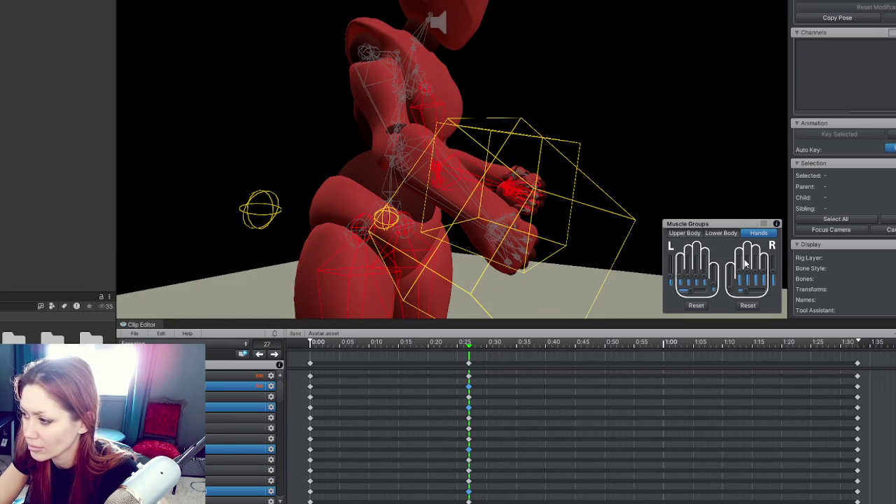
Step: Spread the fingers of both hands and adjust the right hand's finger curl
mouse_move(674, 281)
left_mouse_down()
mouse_move(675, 265)
mouse_move(675, 280)
left_mouse_up()
left_click_drag(778, 278, 781, 257)
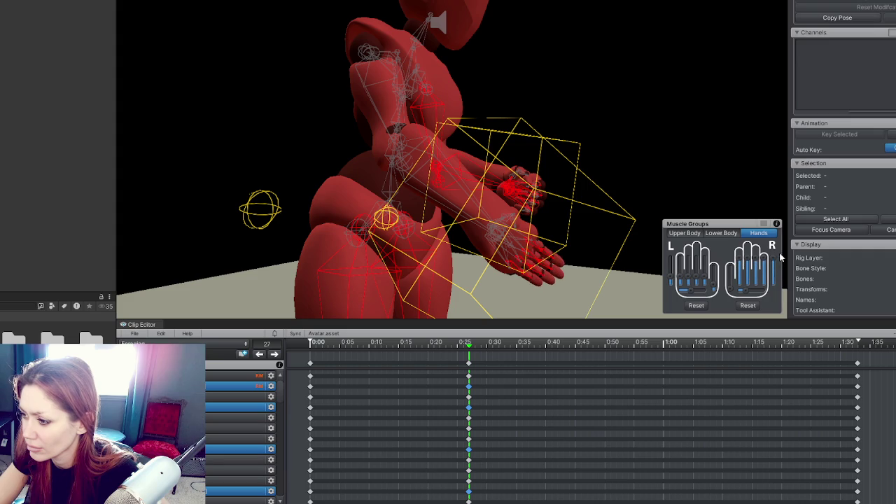
mouse_move(748, 296)
left_mouse_down()
mouse_move(760, 297)
mouse_move(730, 281)
left_mouse_up()
mouse_move(605, 214)
left_mouse_down()
mouse_move(472, 230)
mouse_move(428, 296)
mouse_move(409, 287)
mouse_move(562, 160)
mouse_move(612, 186)
mouse_move(706, 90)
mouse_move(766, 50)
left_mouse_up()
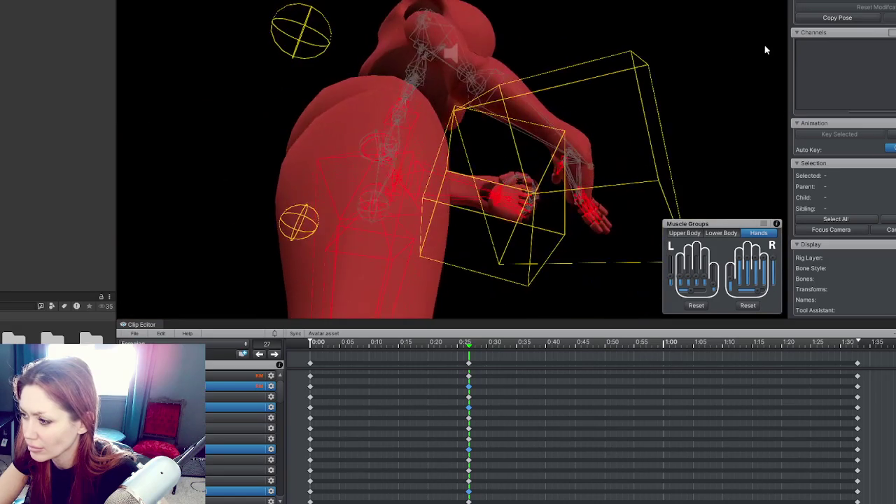
mouse_move(746, 296)
left_mouse_down()
mouse_move(760, 294)
mouse_move(777, 266)
left_mouse_up()
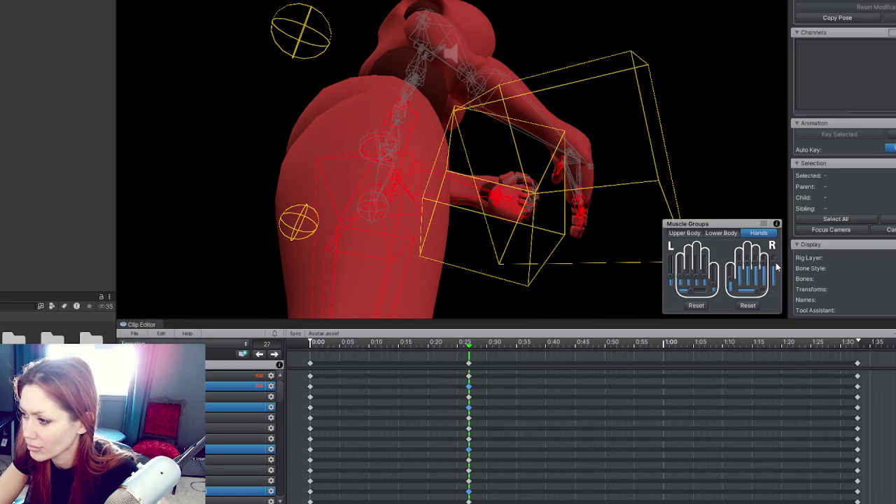
mouse_move(651, 266)
left_mouse_down()
mouse_move(432, 184)
mouse_move(288, 262)
mouse_move(313, 278)
left_mouse_up()
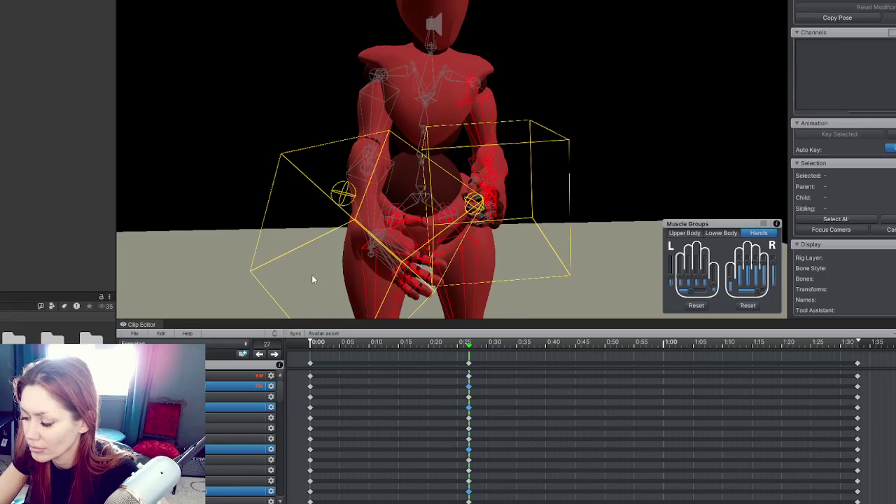
Step: Select only the keys at the 0:25 playhead, then clear the rig selection
left_click(471, 363)
key("ctrl+a")
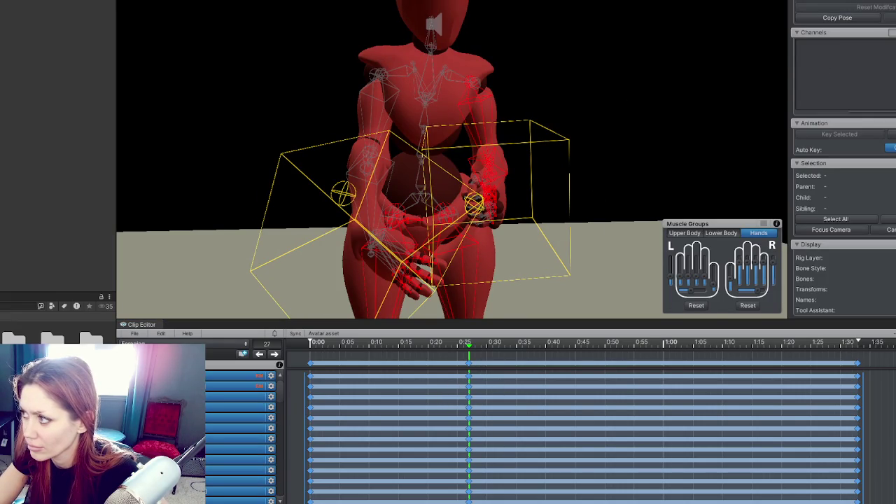
left_click(469, 363)
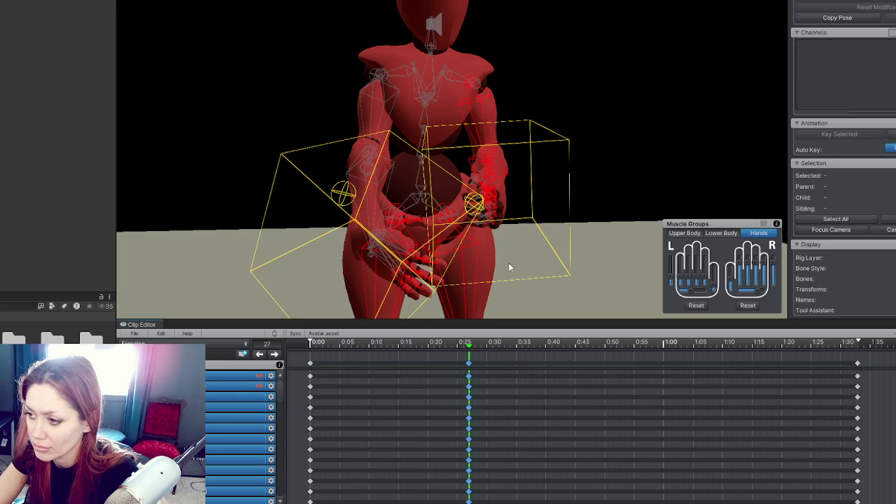
left_click(835, 220)
left_click(617, 137)
mouse_move(617, 137)
left_mouse_down()
mouse_move(451, 352)
mouse_move(428, 344)
mouse_move(468, 347)
mouse_move(451, 349)
left_mouse_up()
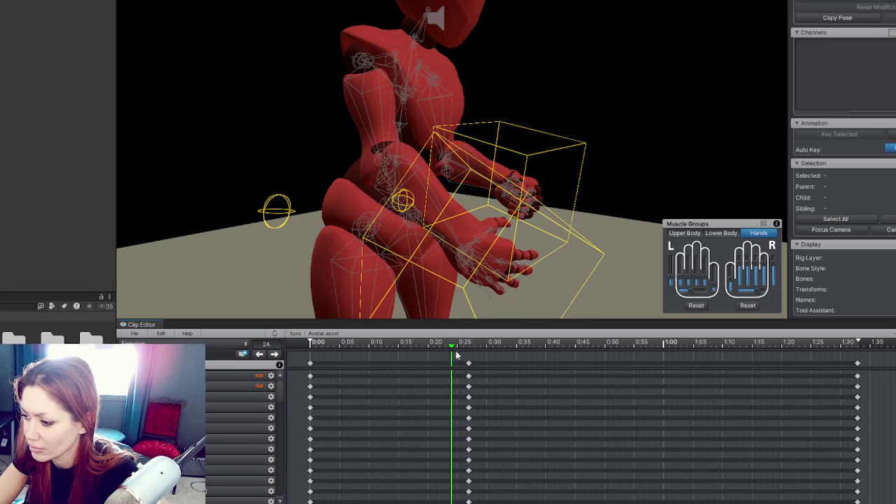
Step: Paste the 0:25 pose keys at about 0:24 and curl the right hand's fingers toward a fist
left_click(468, 363)
key("ctrl+v")
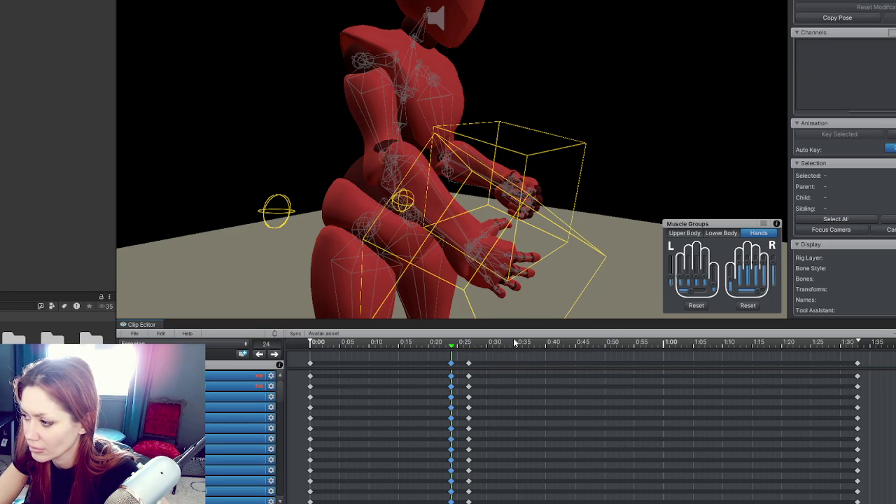
left_click_drag(697, 297, 691, 296)
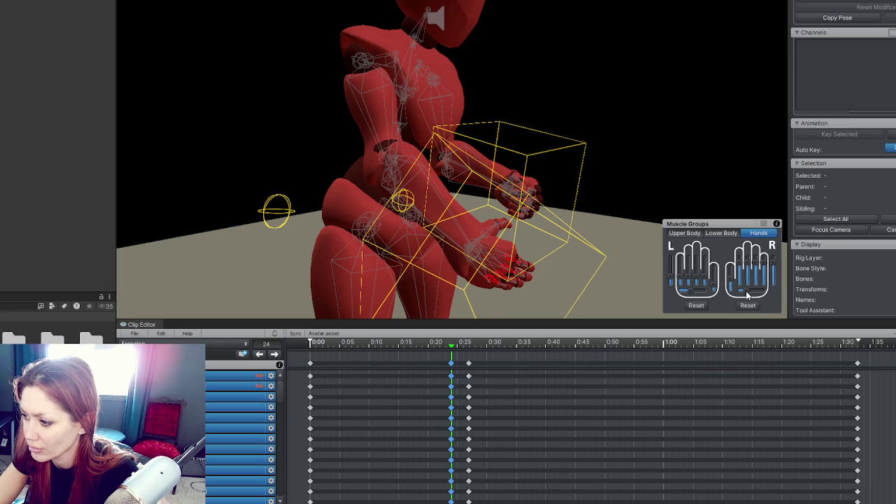
left_click_drag(768, 279, 775, 277)
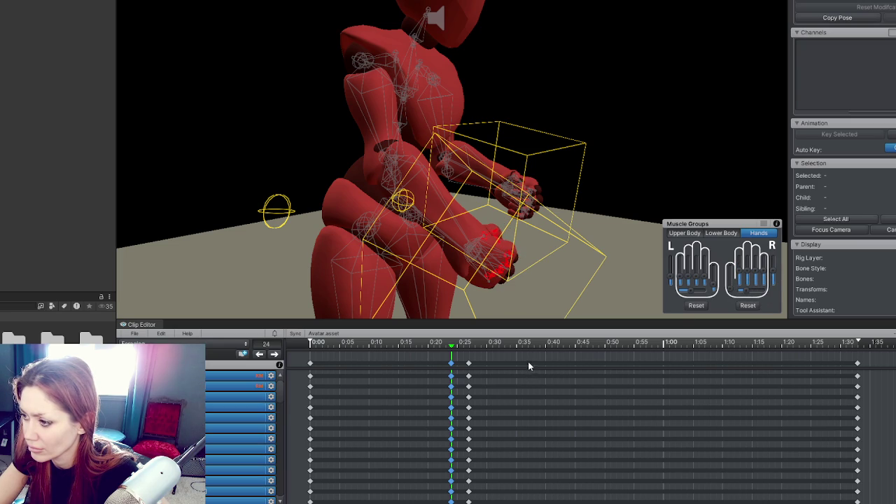
left_click(482, 229)
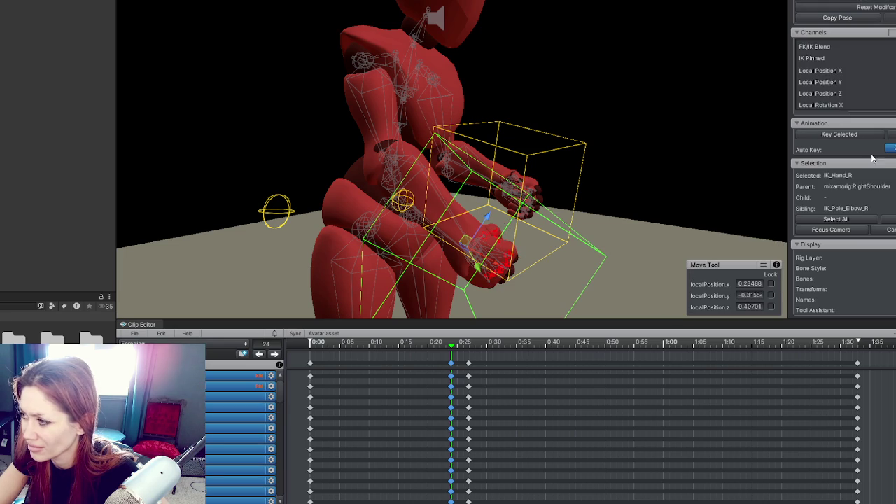
left_click(840, 219)
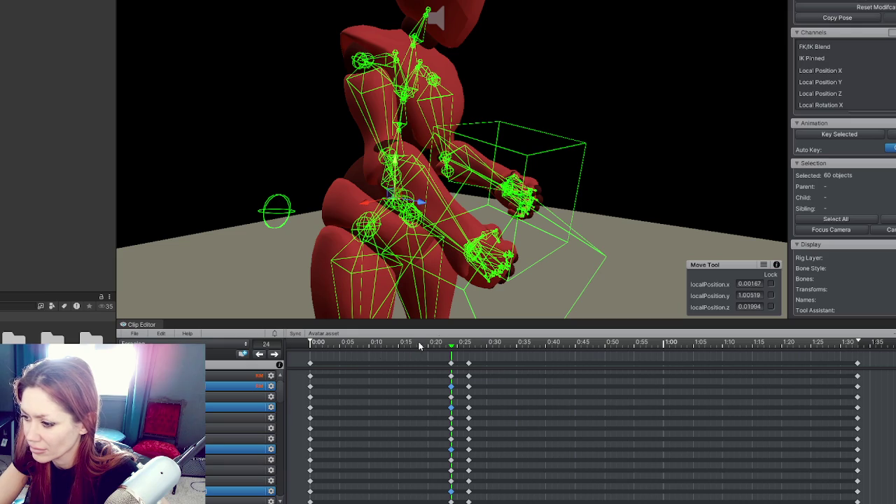
Step: Shift the middle pose key column to 0:30 and paste a copy at about 0:40
key("space")
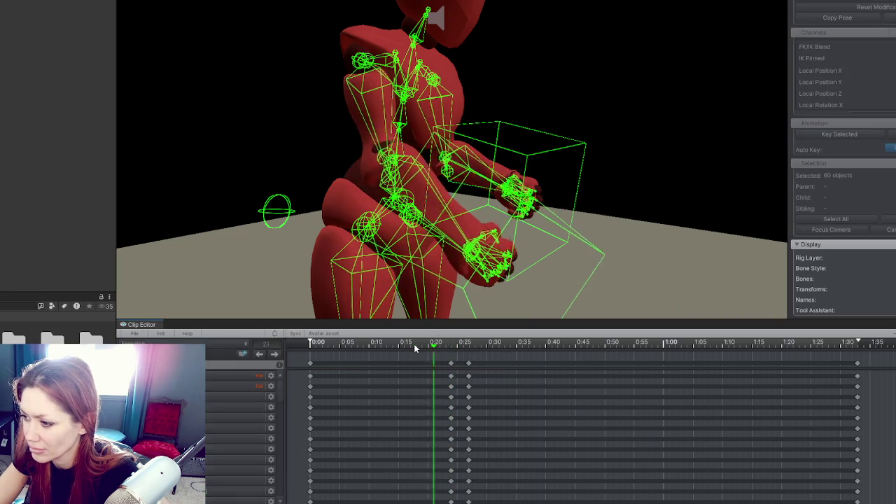
left_click(414, 343)
left_click_drag(469, 362, 486, 363)
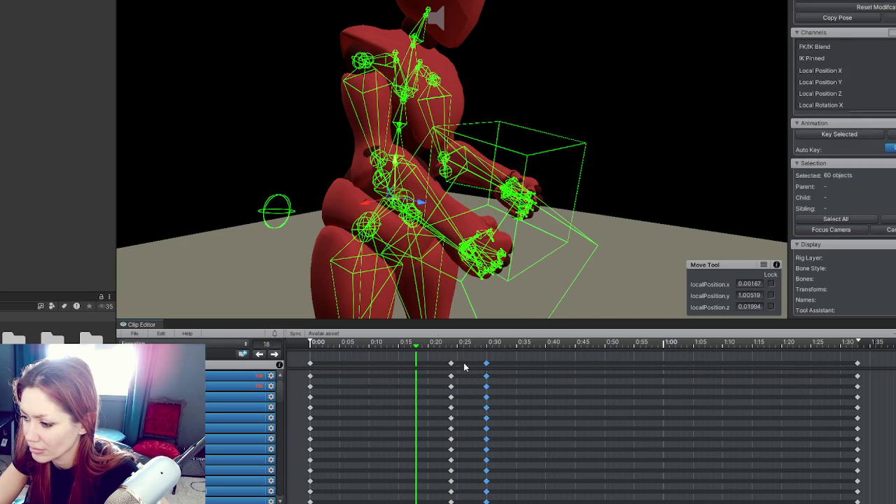
left_click(540, 343)
key("ctrl+v")
left_click(322, 343)
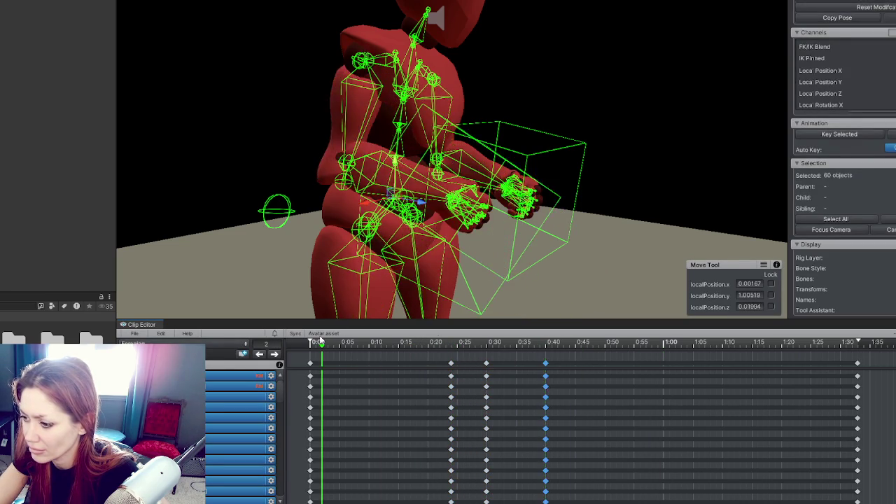
key("space")
key("space")
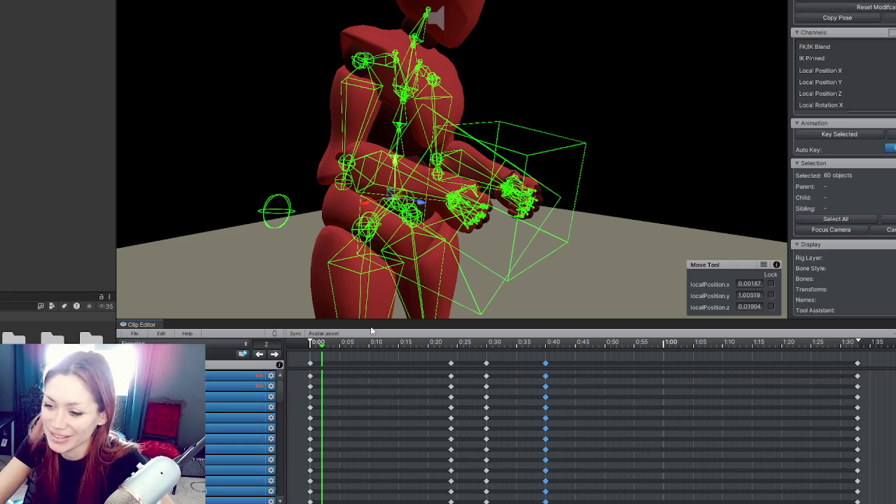
Step: Delete the 0:24 key column, review playback, and move the 0:40 keys to about 1:00
left_click(451, 363)
key("Delete")
left_click(357, 343)
left_click_drag(348, 343, 295, 337)
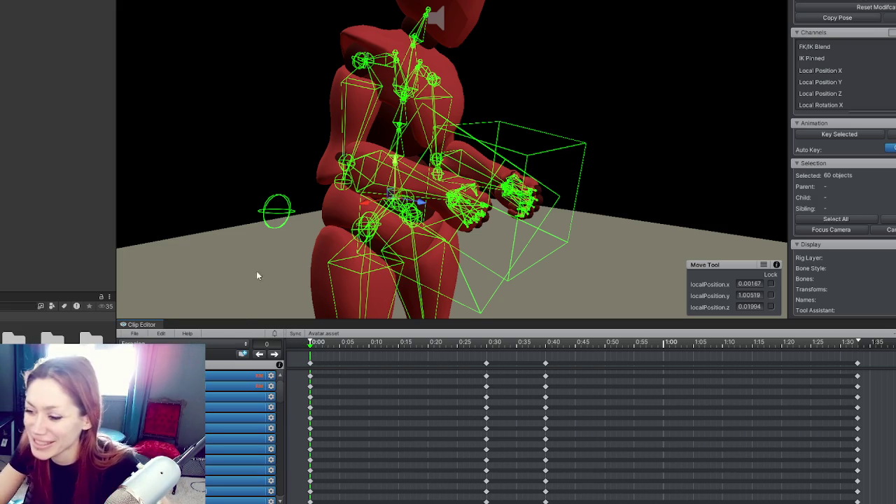
key("space")
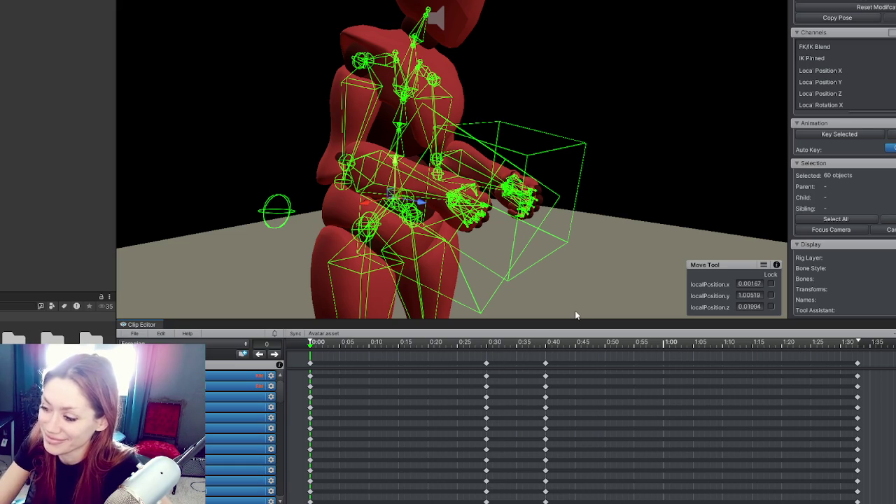
left_click_drag(546, 363, 674, 372)
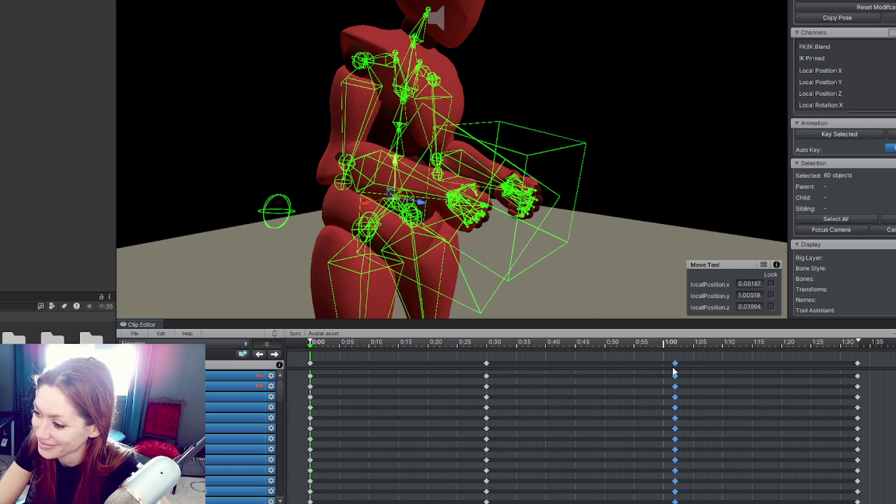
Step: Delete the final key column at the clip end and review the playback
left_click(856, 376)
key("Delete")
key("space")
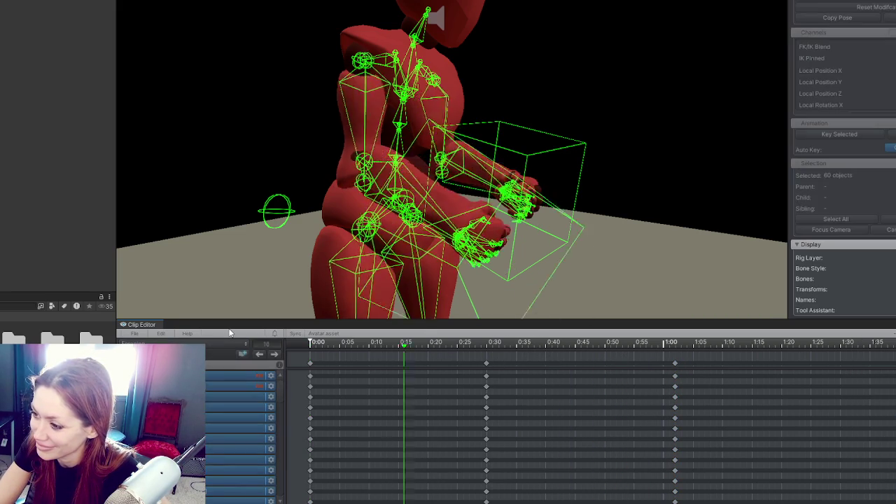
key("space")
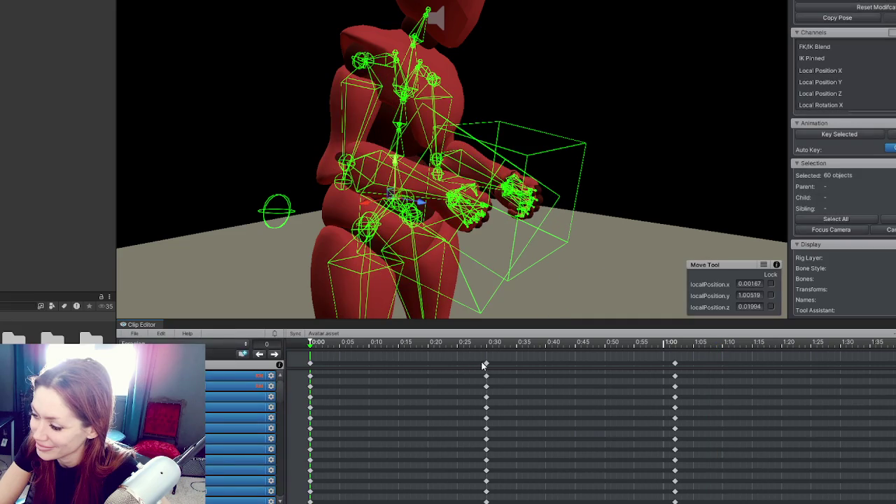
key("space")
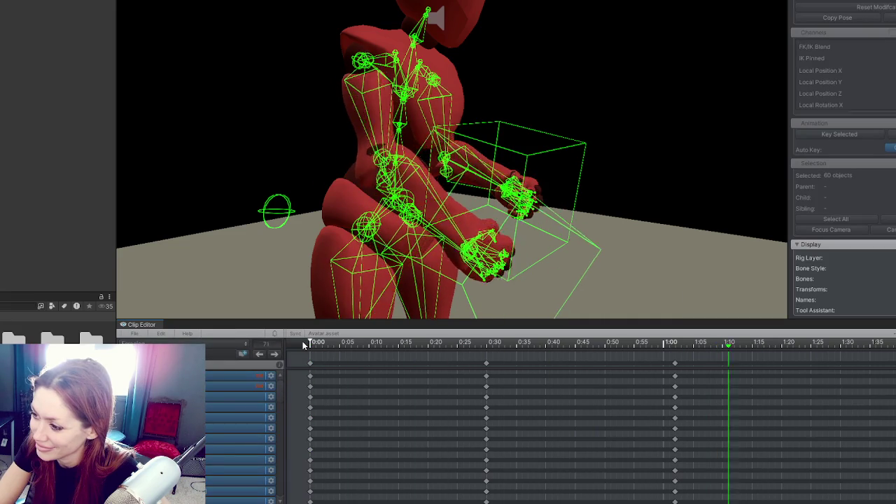
key("space")
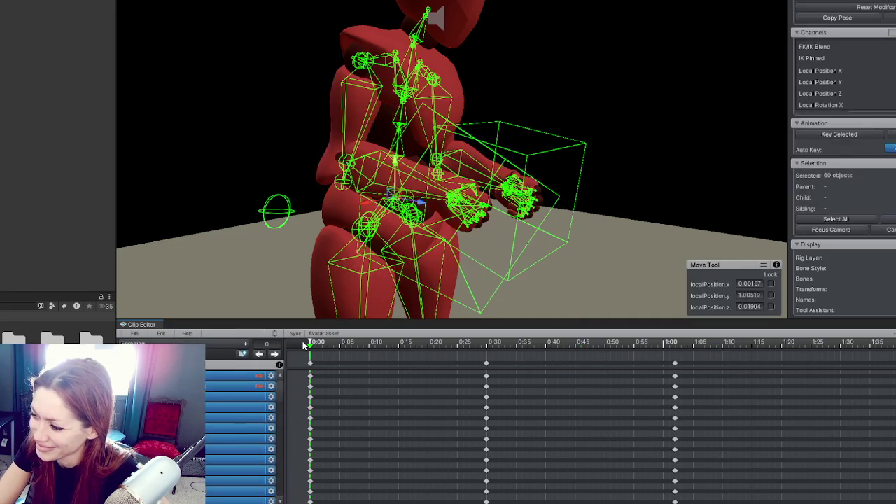
key("space")
key("space")
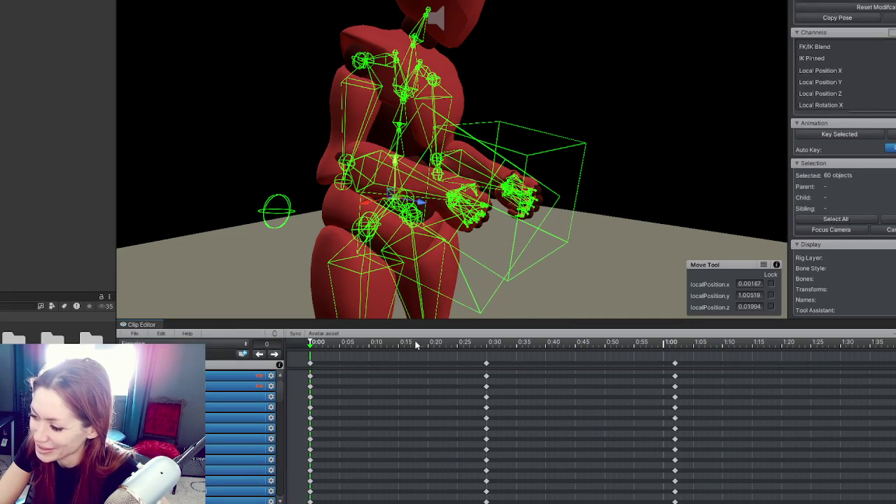
Step: At 0:30, rotate the IK_Hand_R control to roughly 295°, 329°, 316° and play to check
left_click(274, 355)
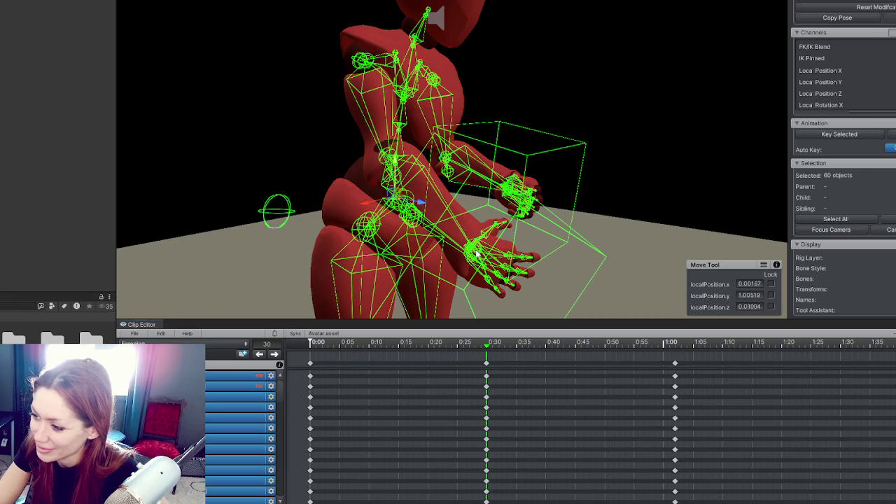
left_click(391, 282)
key("e")
mouse_move(391, 282)
left_mouse_down()
mouse_move(383, 288)
mouse_move(397, 268)
mouse_move(416, 280)
mouse_move(427, 259)
mouse_move(401, 288)
mouse_move(400, 259)
mouse_move(413, 271)
left_mouse_up()
left_click_drag(483, 301, 529, 188)
mouse_move(351, 341)
left_mouse_down()
mouse_move(597, 361)
mouse_move(889, 357)
mouse_move(315, 363)
left_mouse_up()
key("space")
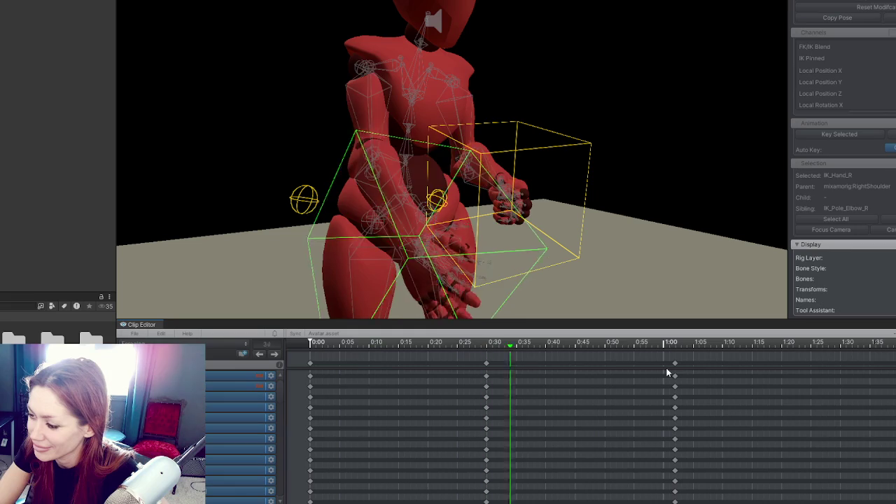
Step: Shift the 1:00 pose key to 0:55, then to 0:50, previewing playback after each move
left_click_drag(675, 363, 640, 363)
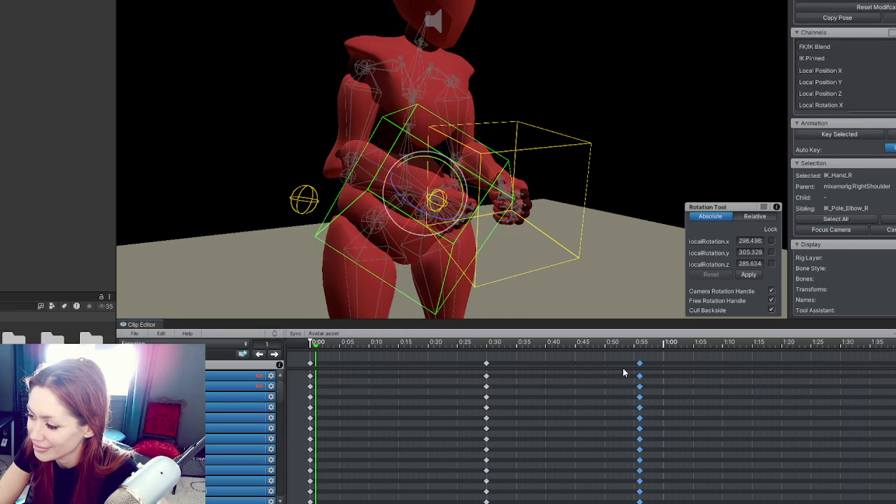
key("space")
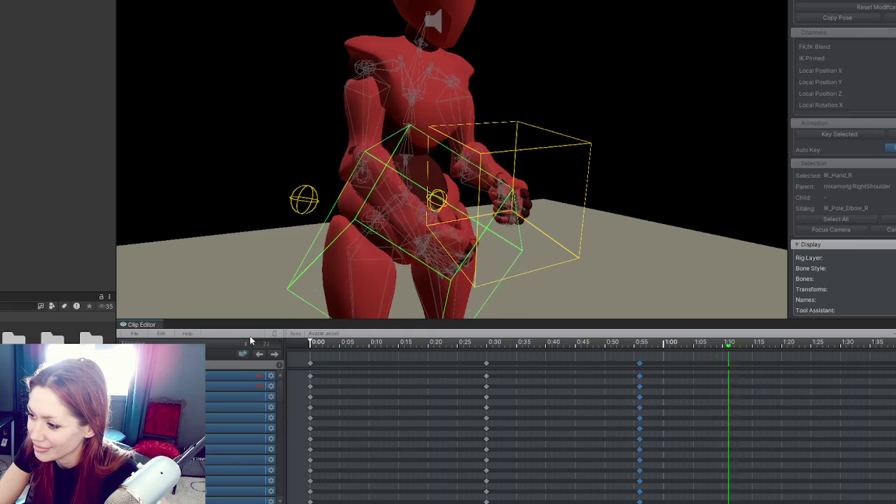
key("space")
key("space")
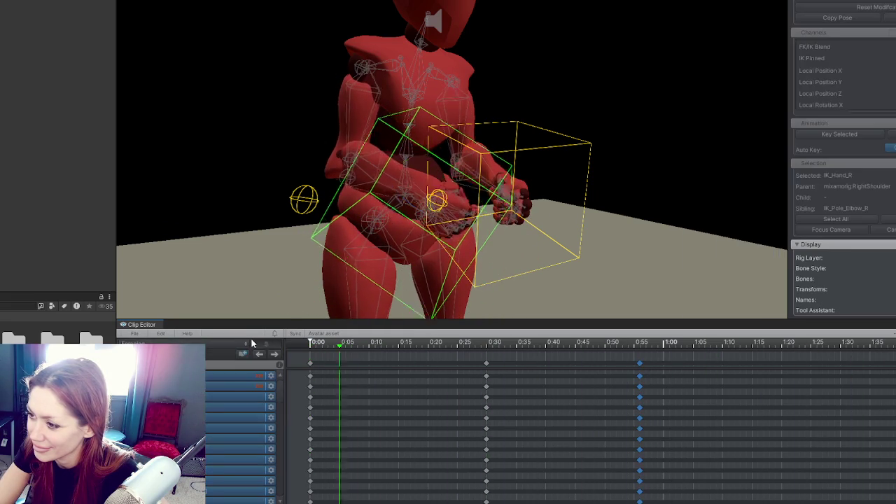
key("space")
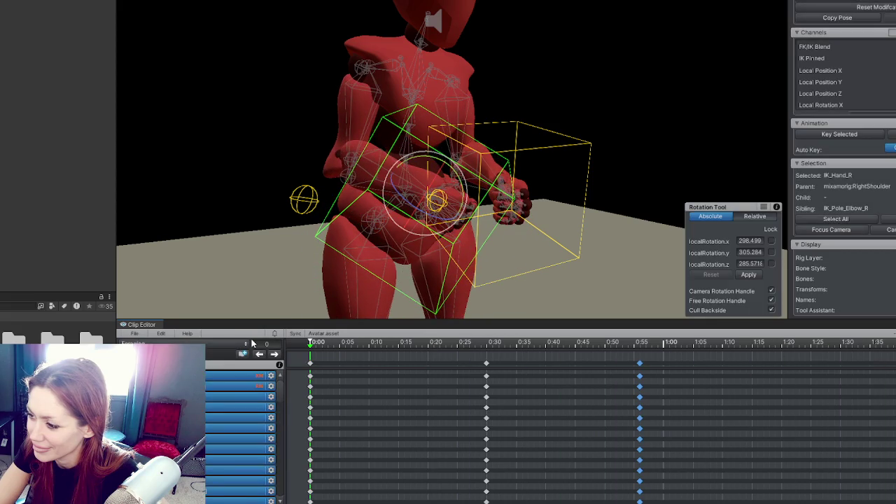
left_click_drag(637, 364, 604, 363)
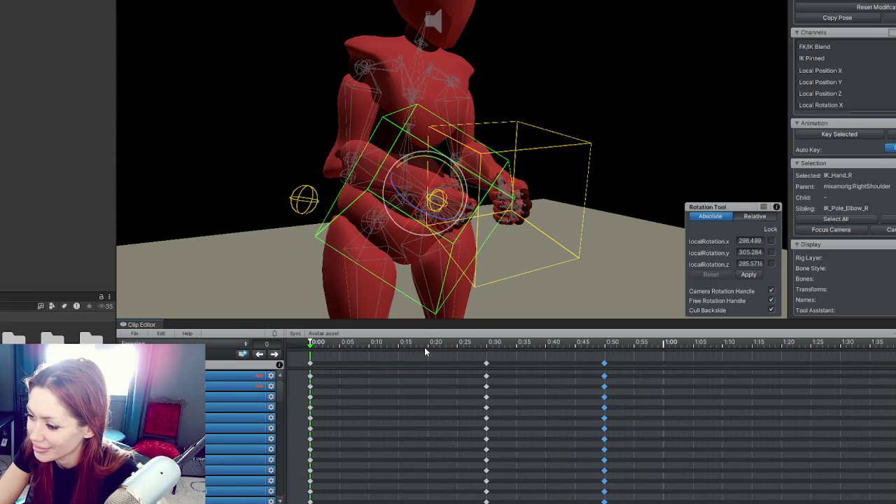
key("space")
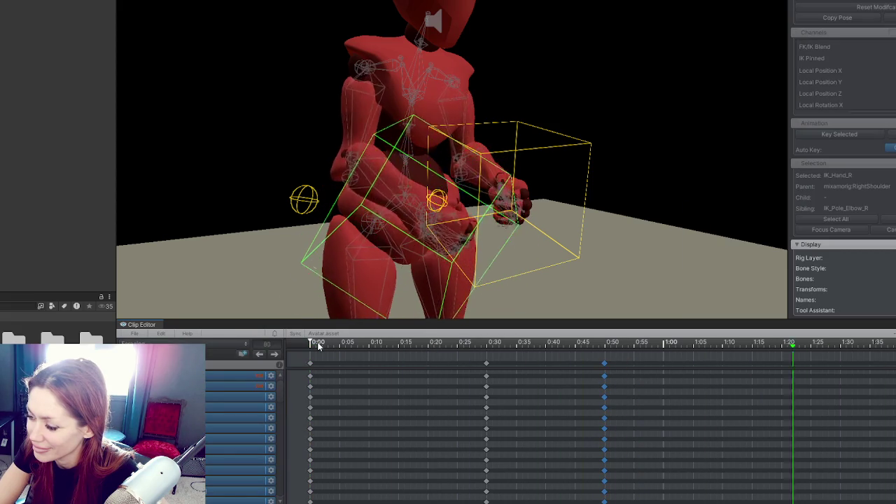
left_click(318, 346)
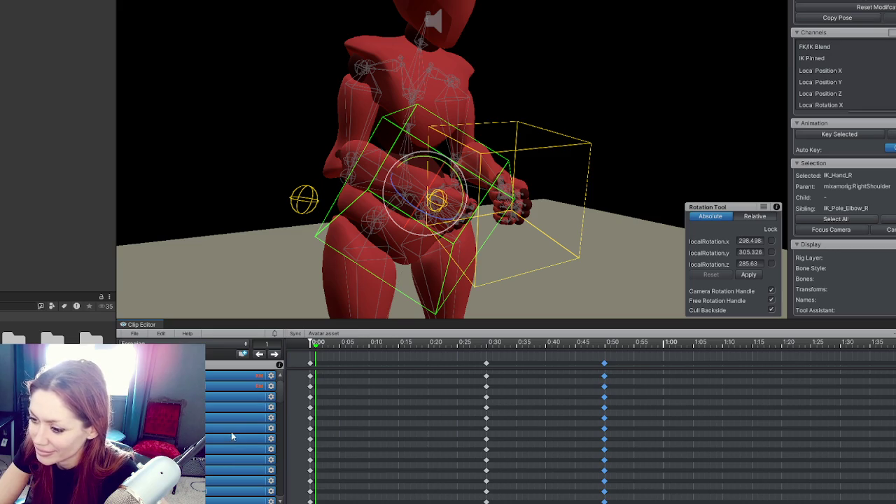
Step: Delete the 0:50 keys from the first channel rows of the Clip Editor
scroll(240, 428, "down", 2)
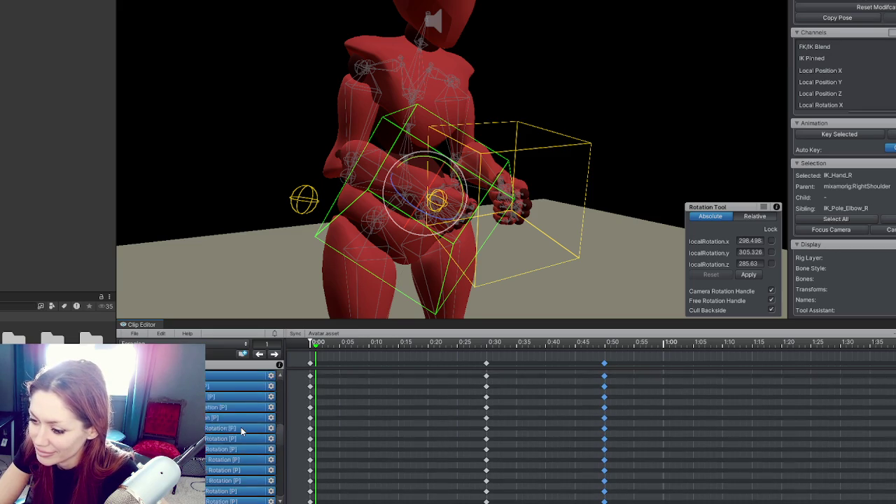
scroll(241, 429, "down", 1)
scroll(242, 431, "down", 2)
scroll(251, 437, "down", 1)
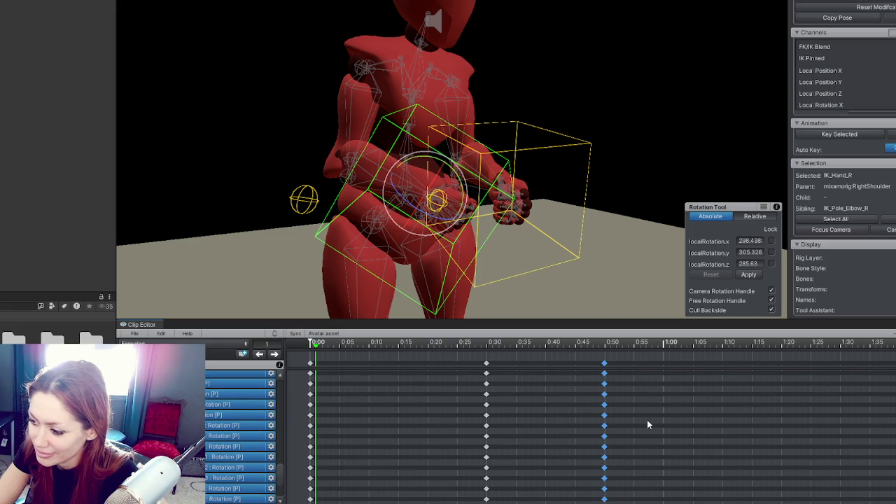
mouse_move(589, 430)
left_mouse_down()
mouse_move(629, 361)
mouse_move(626, 350)
mouse_move(621, 372)
left_mouse_up()
key("Delete")
scroll(615, 381, "down", 2)
scroll(613, 381, "up", 2)
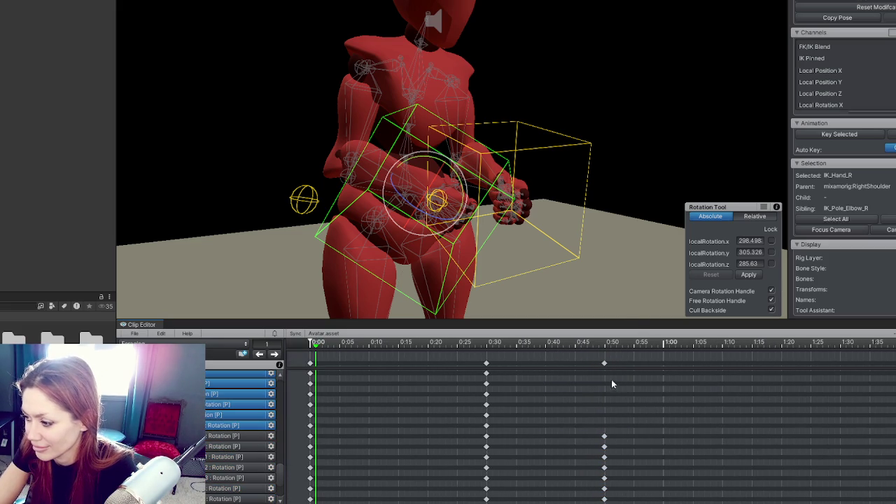
scroll(611, 382, "down", 2)
scroll(611, 382, "up", 1)
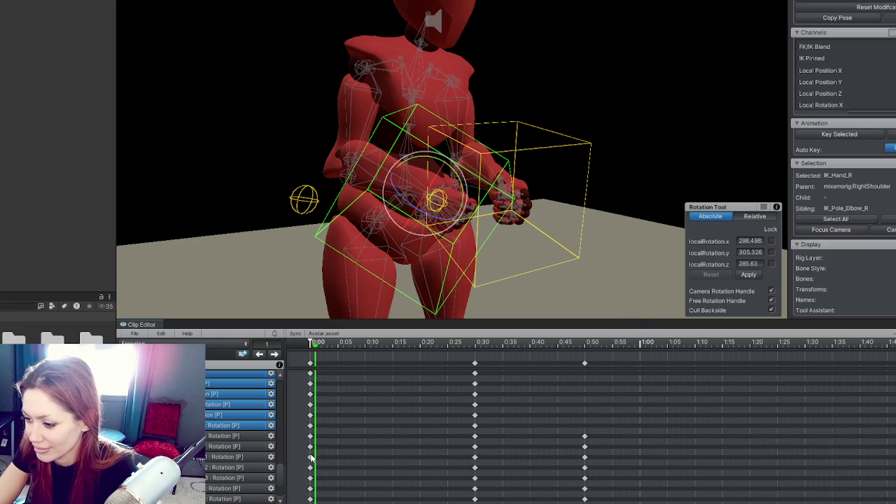
mouse_move(283, 474)
left_mouse_down()
mouse_move(286, 435)
mouse_move(283, 460)
left_mouse_up()
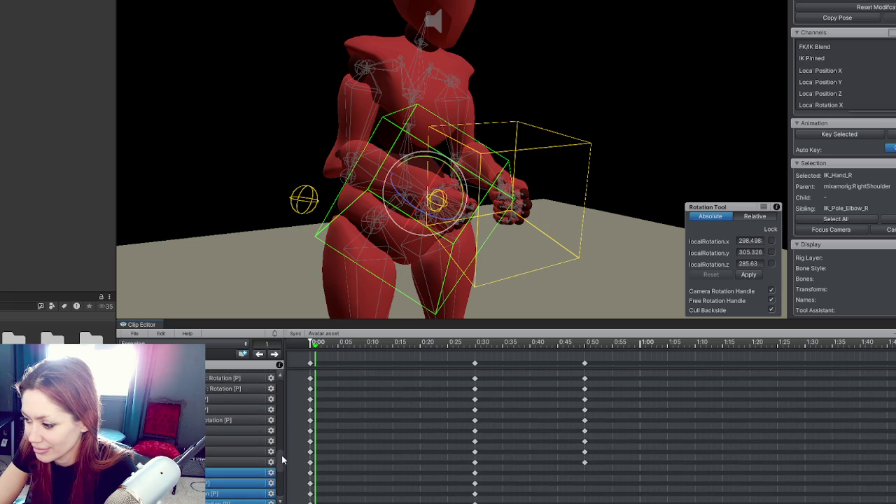
mouse_move(573, 481)
left_mouse_down()
mouse_move(611, 355)
mouse_move(599, 358)
left_mouse_up()
scroll(594, 406, "up", 1)
scroll(594, 405, "down", 1)
key("Delete")
Step: Delete the 0:50 keys from the remaining channel rows and return to the clip start
scroll(282, 461, "down", 1)
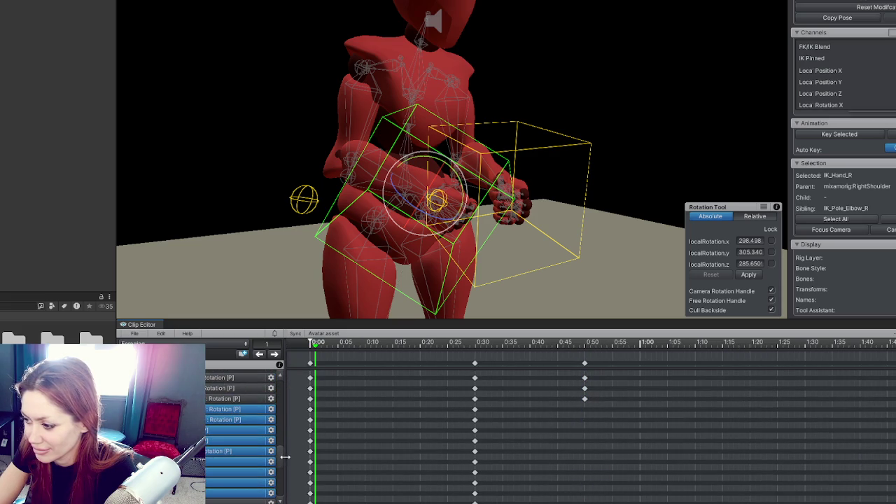
left_click_drag(283, 467, 284, 453)
left_click_drag(568, 487, 601, 370)
left_click_drag(285, 461, 283, 443)
mouse_move(580, 498)
left_mouse_down()
mouse_move(614, 414)
mouse_move(608, 377)
left_mouse_up()
key("Delete")
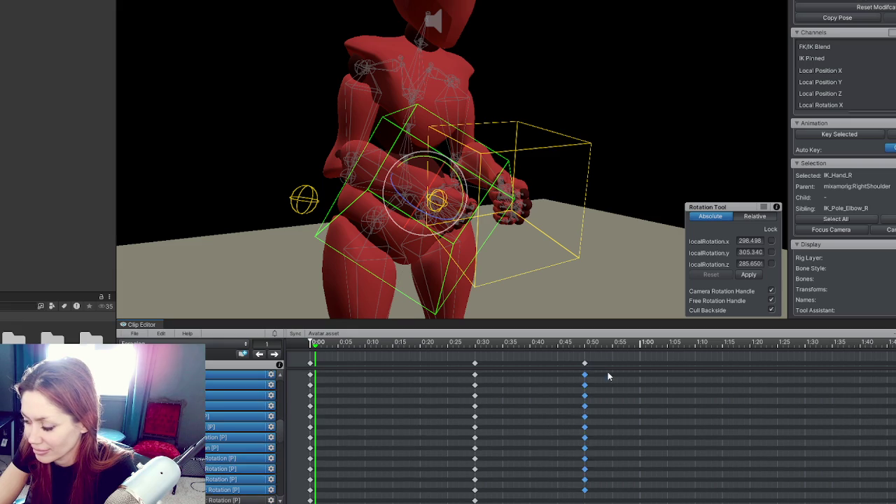
left_click_drag(285, 430, 285, 415)
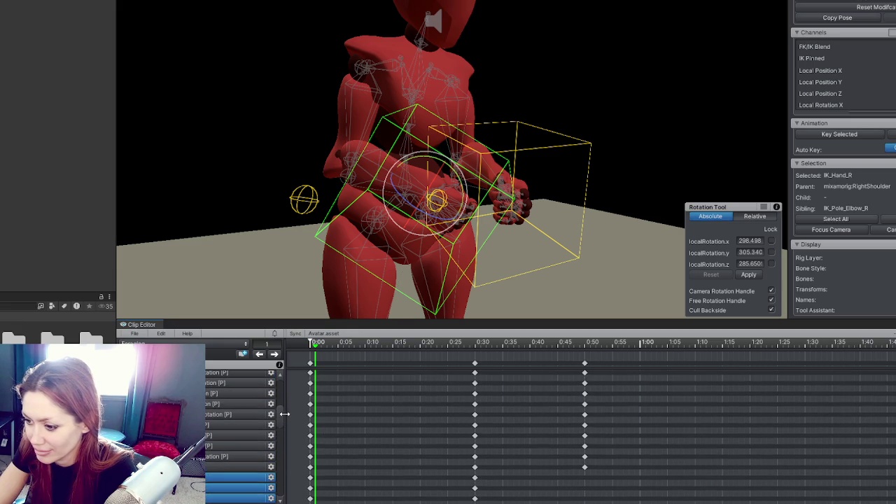
left_click_drag(549, 494, 603, 371)
key("Delete")
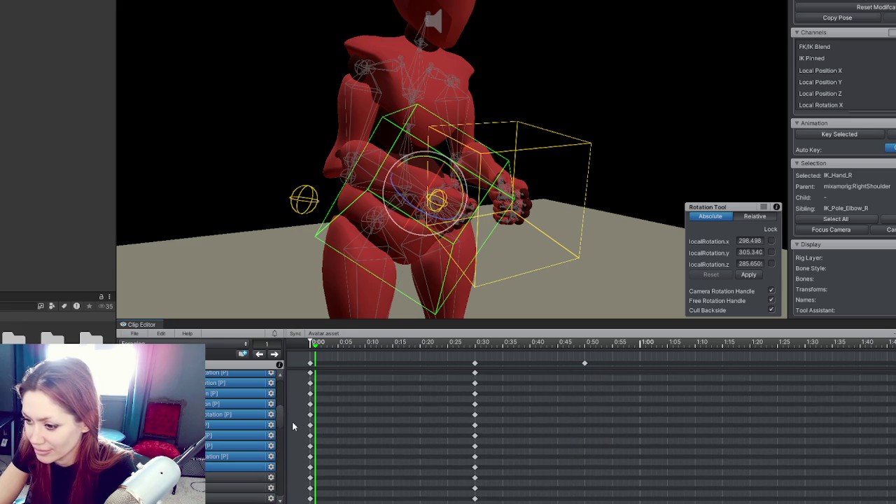
left_click_drag(281, 414, 283, 400)
left_click_drag(602, 479, 579, 371)
left_click_drag(278, 403, 280, 384)
mouse_move(590, 461)
left_mouse_down()
mouse_move(606, 379)
mouse_move(581, 373)
left_mouse_up()
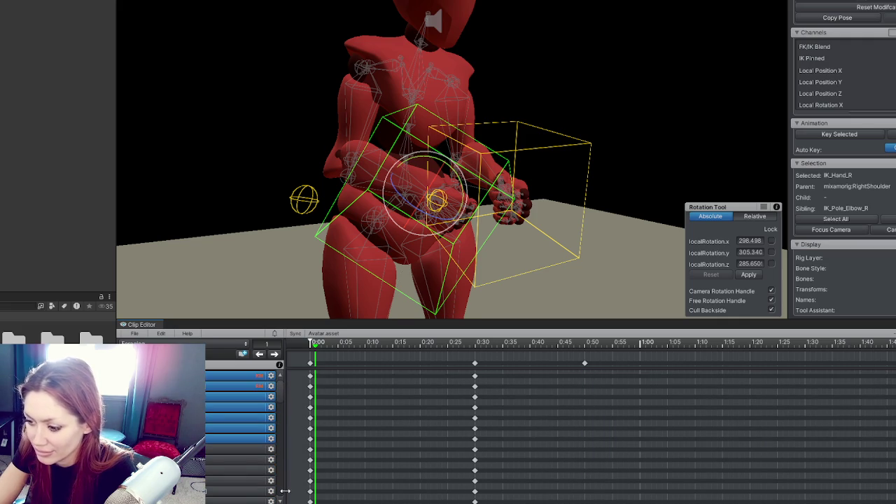
left_click(259, 353)
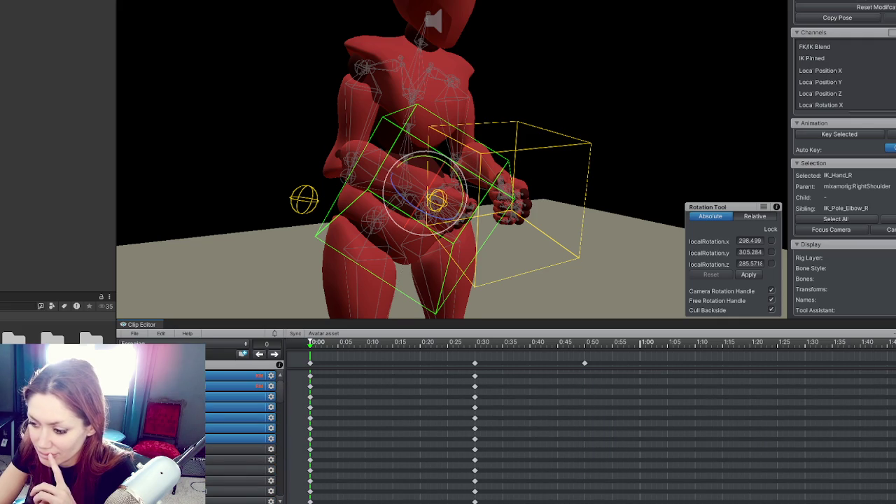
Step: Duplicate the 0:30 keyframe column to about 0:33 and preview the playback
key("space")
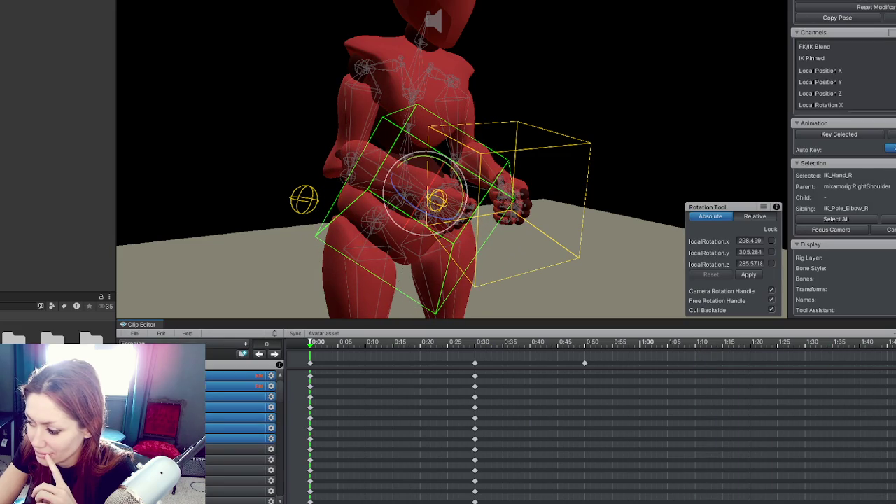
key("space")
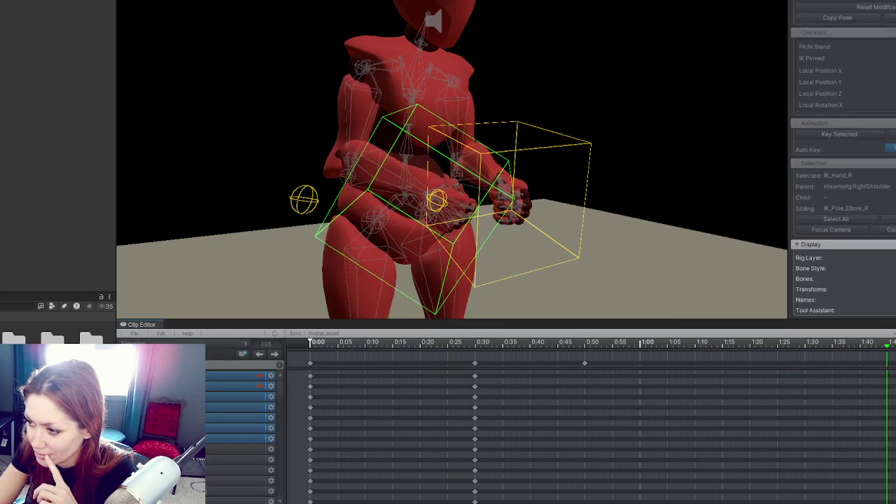
key("space")
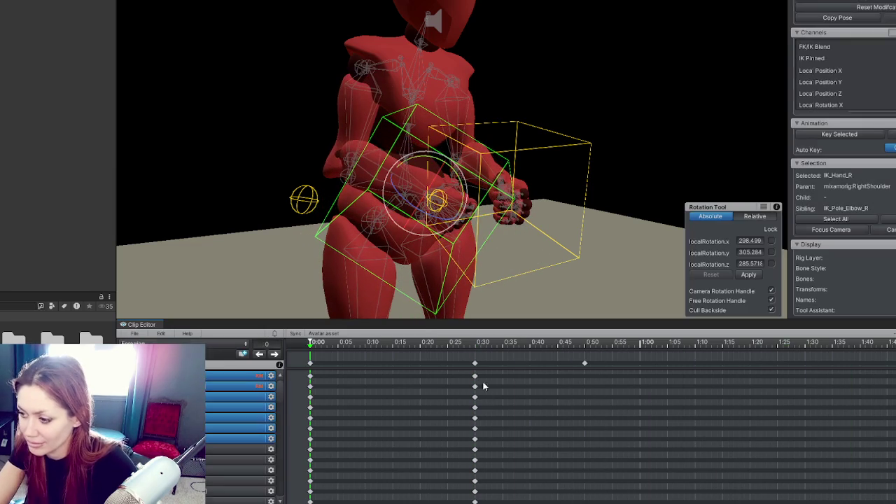
mouse_move(475, 366)
left_mouse_down()
mouse_move(485, 354)
mouse_move(497, 362)
left_mouse_up()
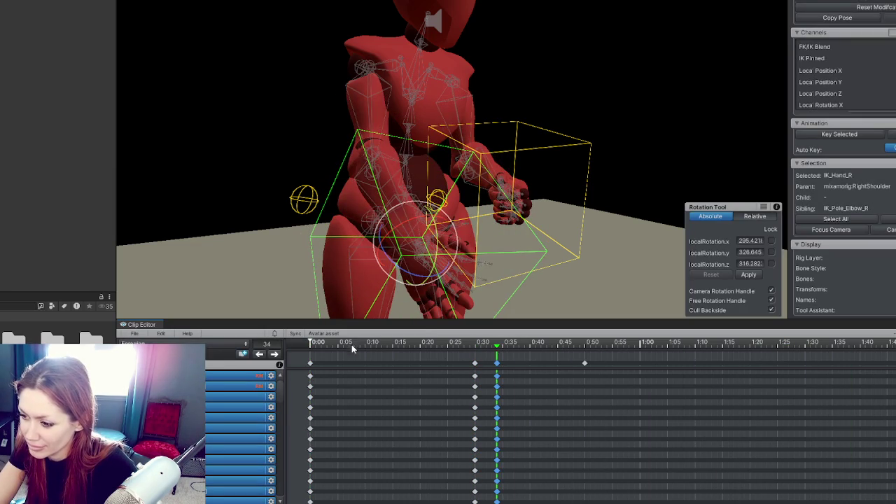
key("space")
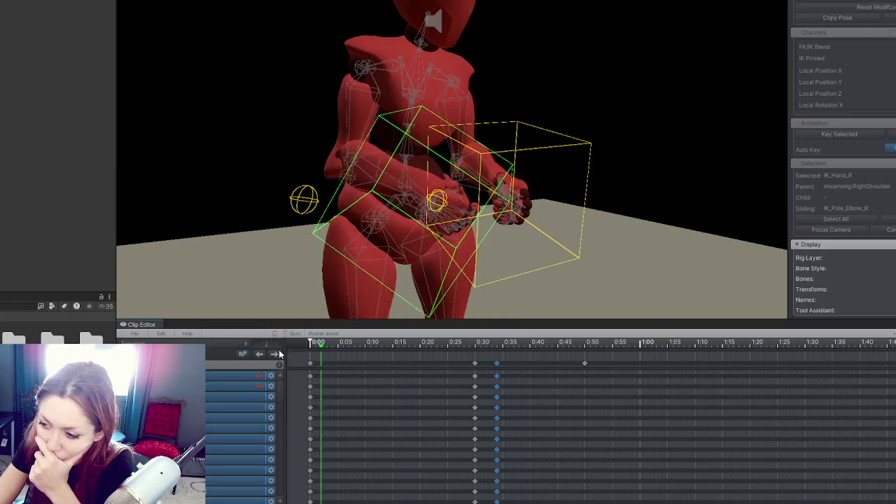
key("space")
key("e")
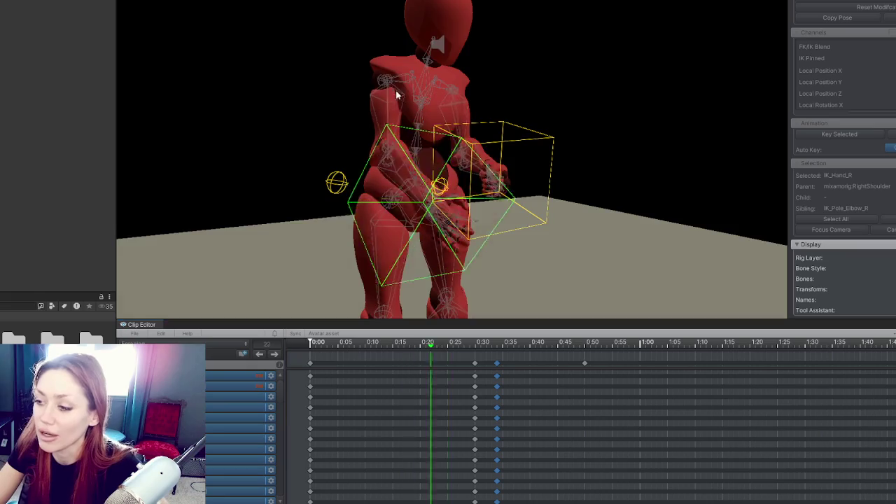
Step: Stop playback on the 0:30 crouched pose and select all 60 rig controls
left_click_drag(396, 91, 612, 117)
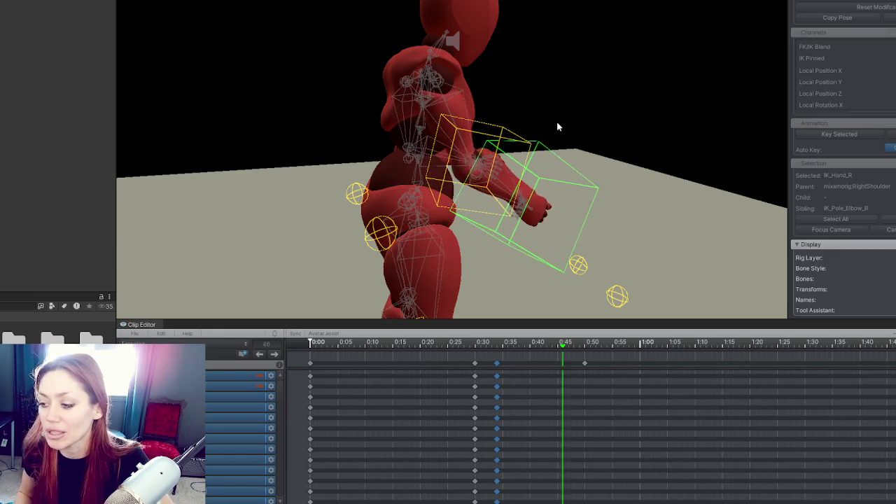
key("space")
key("e")
mouse_move(543, 24)
left_mouse_down()
mouse_move(510, 50)
mouse_move(161, 114)
mouse_move(568, 86)
mouse_move(473, 31)
left_mouse_up()
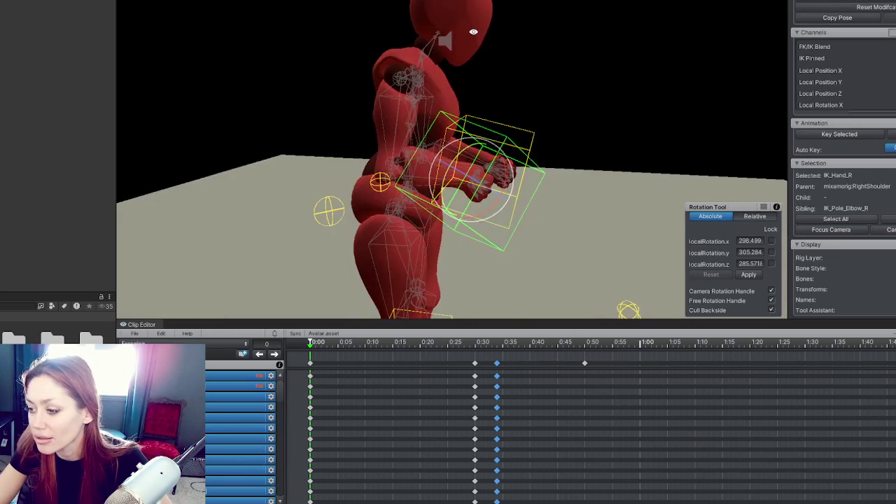
left_click(475, 343)
left_click_drag(576, 155, 528, 203)
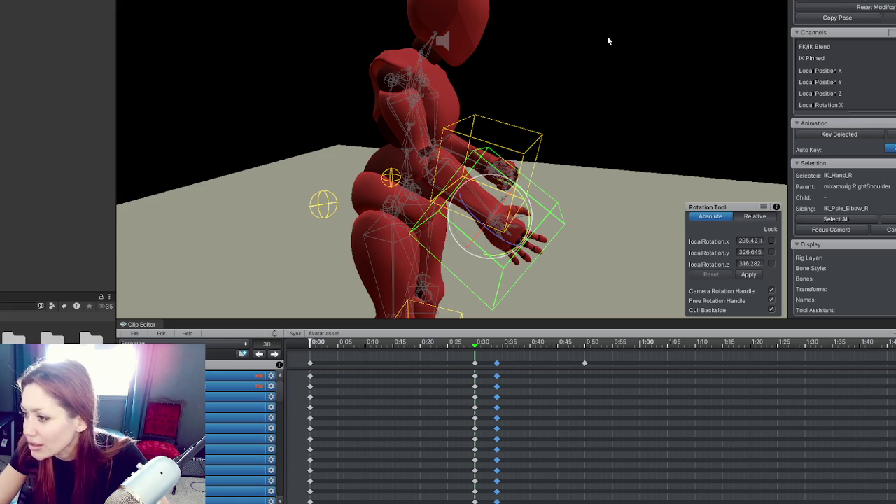
key("ctrl+a")
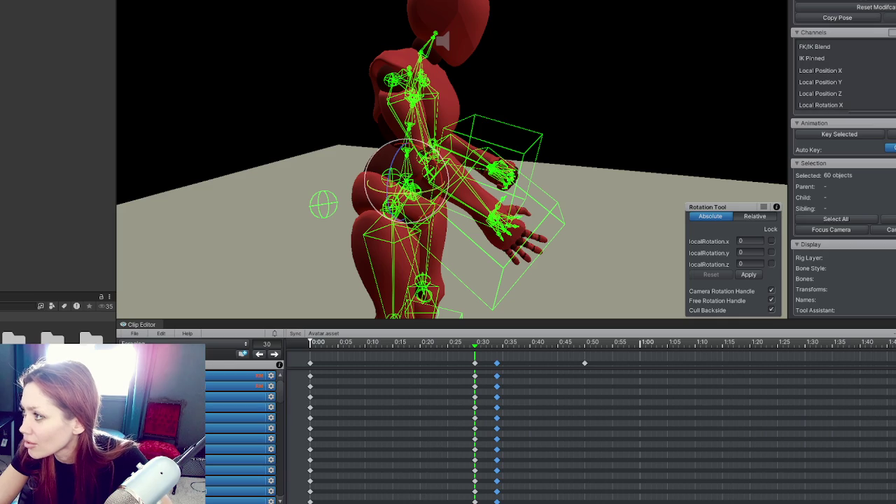
key("ctrl+v")
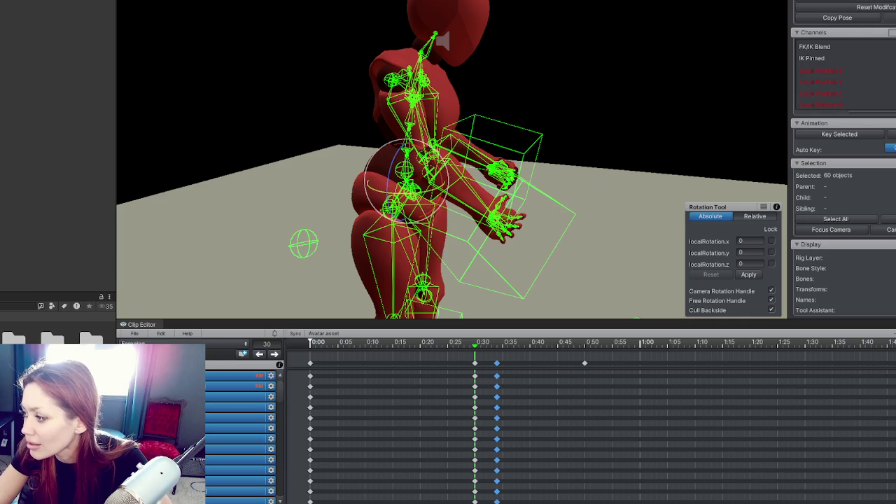
left_click(499, 222)
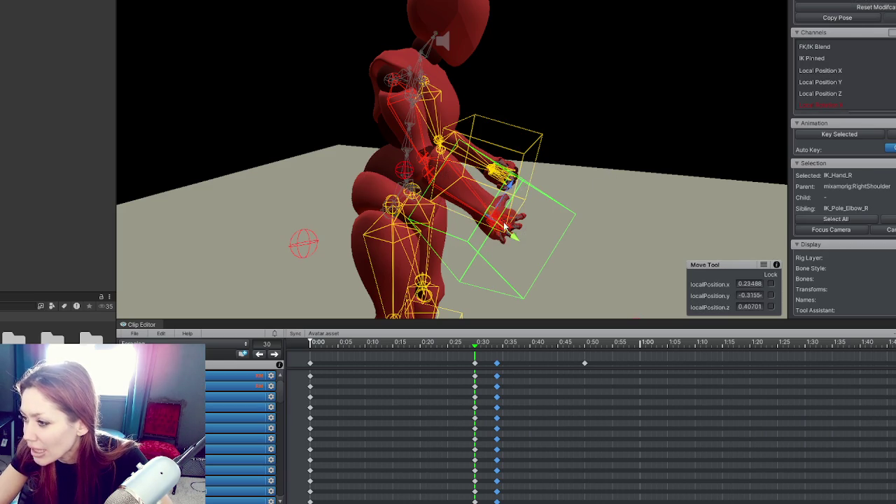
mouse_move(514, 236)
left_mouse_down()
mouse_move(609, 269)
mouse_move(642, 263)
mouse_move(630, 237)
mouse_move(557, 212)
left_mouse_up()
key("ctrl+z")
key("ctrl+z")
key("ctrl+z")
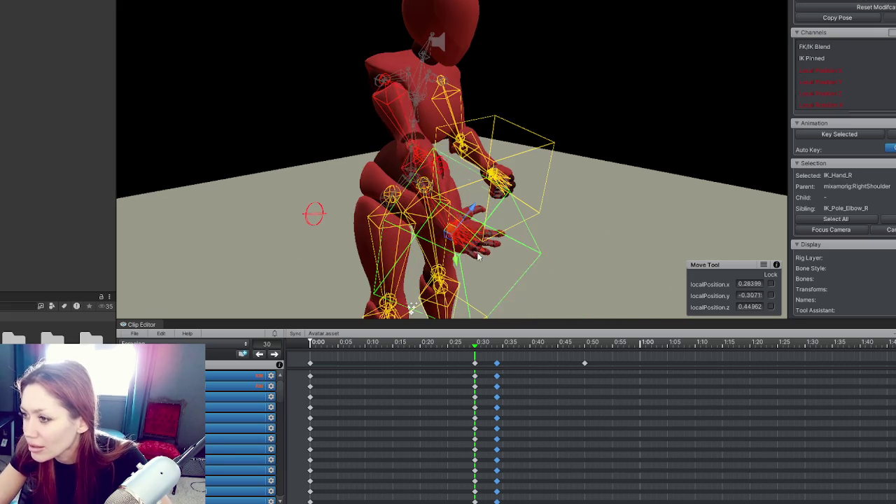
mouse_move(527, 245)
left_mouse_down()
mouse_move(598, 180)
mouse_move(502, 264)
left_mouse_up()
mouse_move(404, 344)
left_mouse_down()
mouse_move(486, 343)
mouse_move(475, 343)
left_mouse_up()
mouse_move(560, 210)
left_mouse_down()
mouse_move(599, 172)
mouse_move(350, 214)
left_mouse_up()
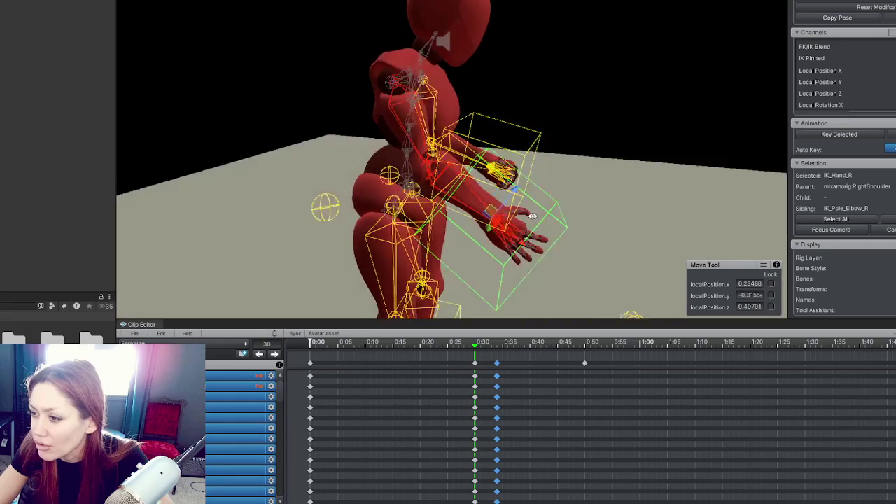
left_click(306, 222)
left_click(326, 212)
left_click(338, 283)
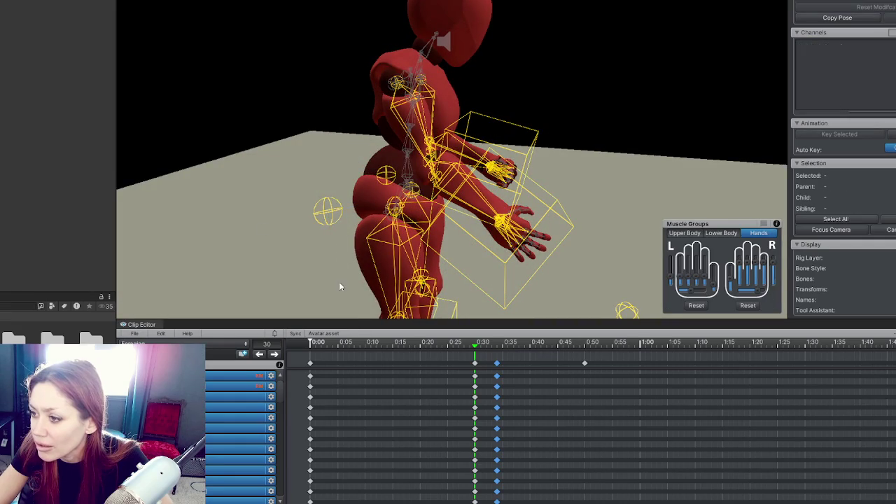
left_click(328, 212)
mouse_move(490, 196)
left_mouse_down()
mouse_move(509, 161)
mouse_move(544, 200)
left_mouse_up()
left_click(540, 218)
left_click(541, 254)
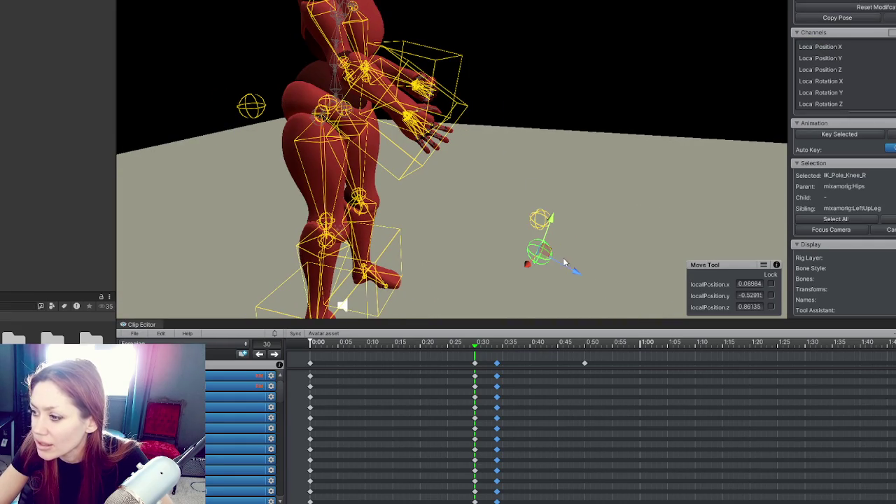
left_click_drag(585, 282, 549, 269)
mouse_move(434, 191)
left_mouse_down()
mouse_move(660, 201)
mouse_move(696, 216)
mouse_move(716, 146)
mouse_move(806, 62)
mouse_move(472, 108)
mouse_move(375, 134)
mouse_move(401, 133)
mouse_move(379, 165)
left_mouse_up()
left_click(361, 145)
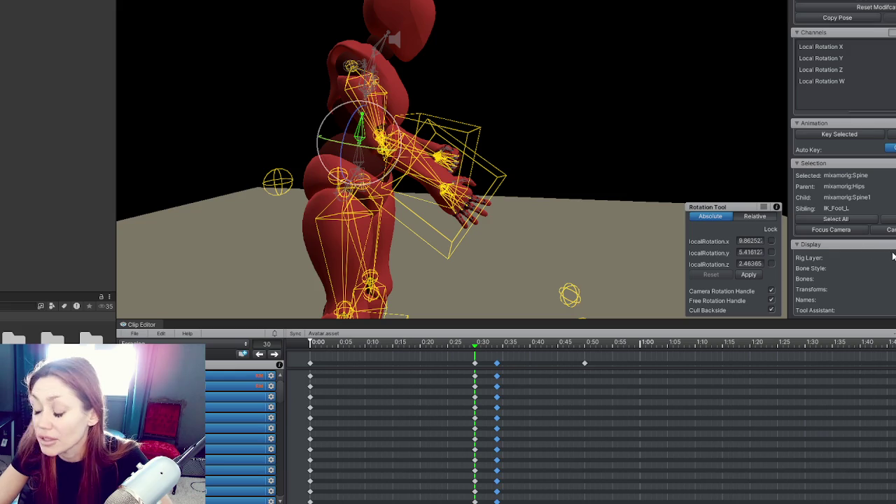
Step: Try bending mixamorig:Spine forward, undo it, and select the whole rig
left_click_drag(400, 140, 396, 153)
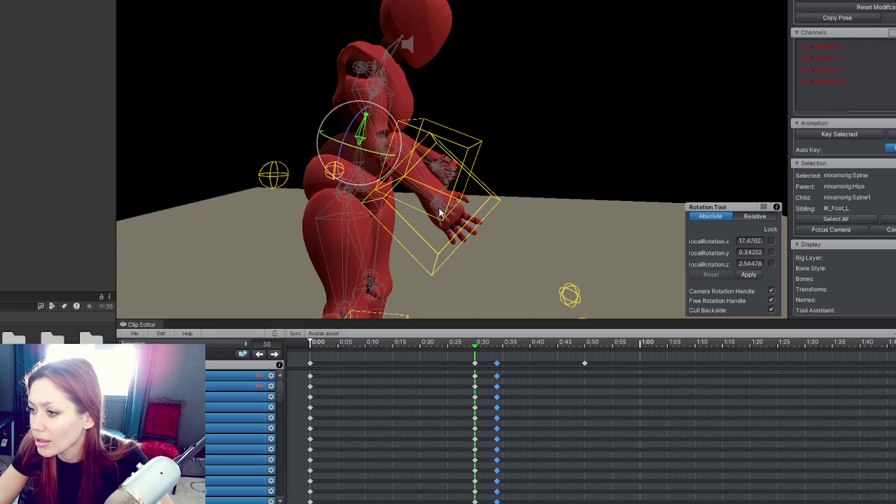
key("ctrl+z")
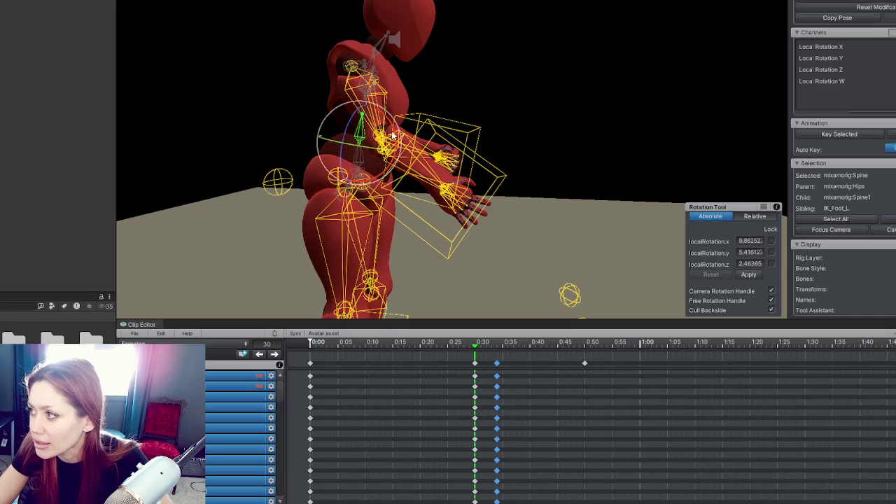
key("ctrl+a")
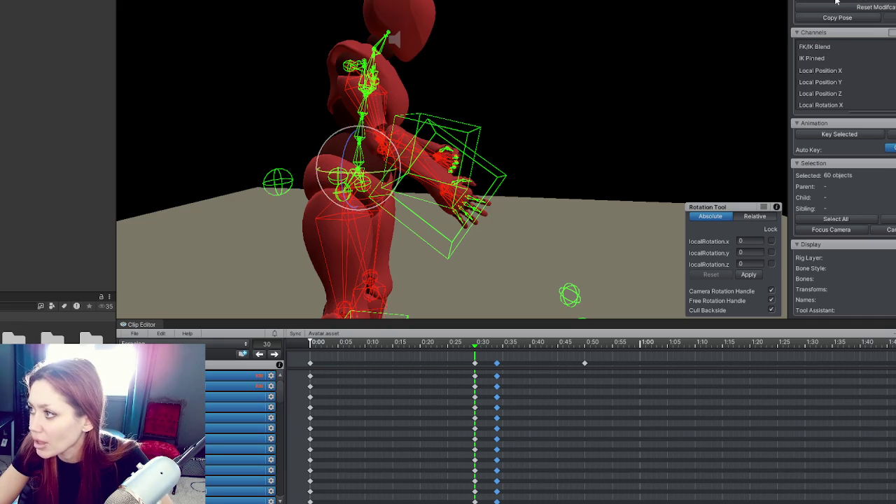
key("ctrl+v")
key("ctrl+z")
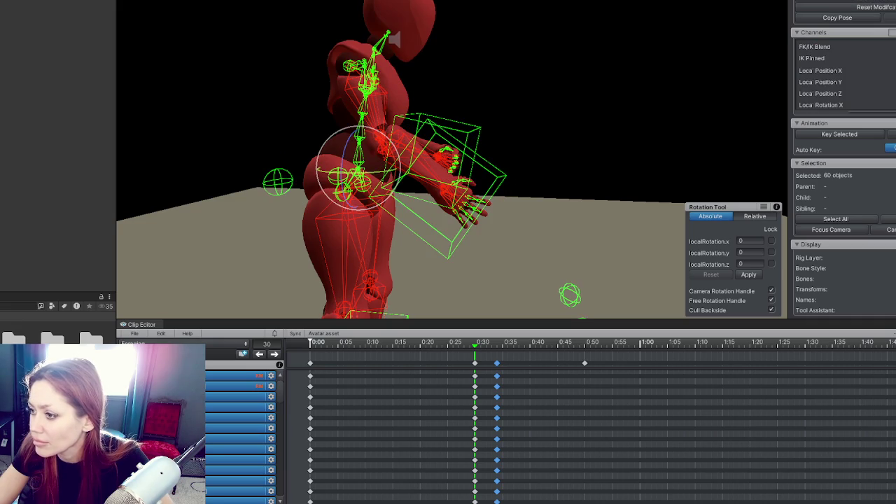
left_click_drag(636, 64, 525, 81)
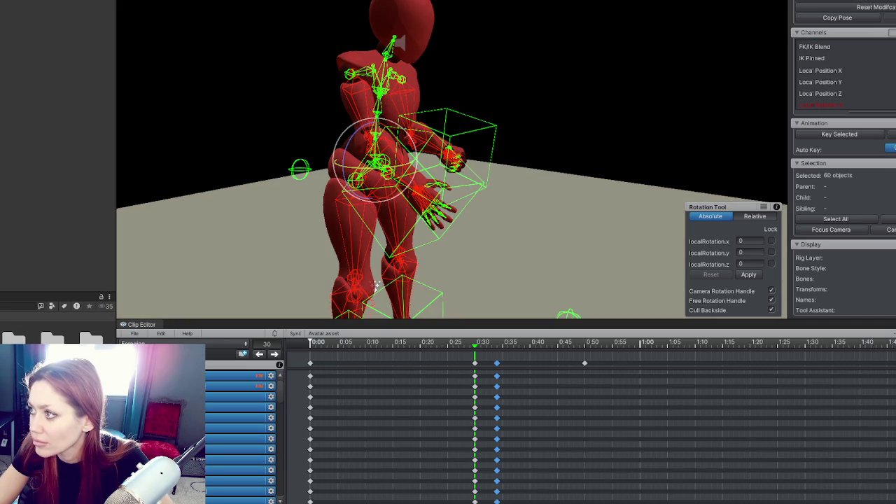
mouse_move(458, 42)
left_mouse_down()
mouse_move(566, 28)
mouse_move(421, 144)
left_mouse_up()
left_click(455, 195)
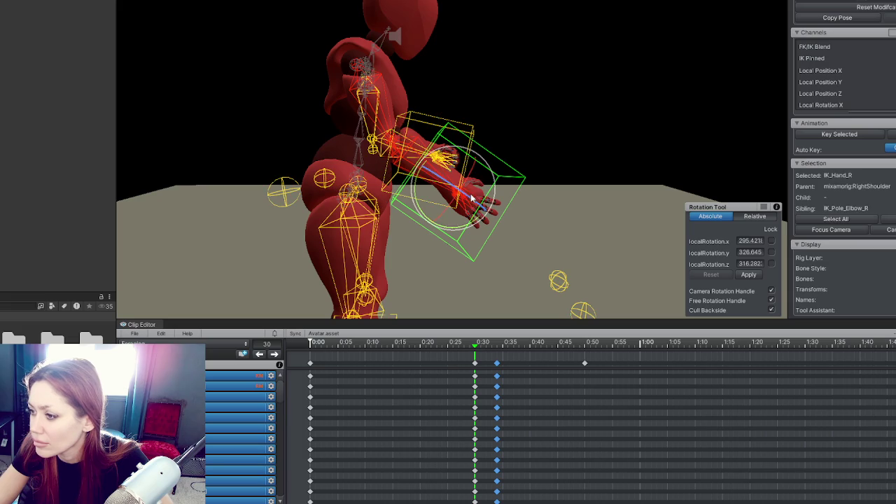
key("w")
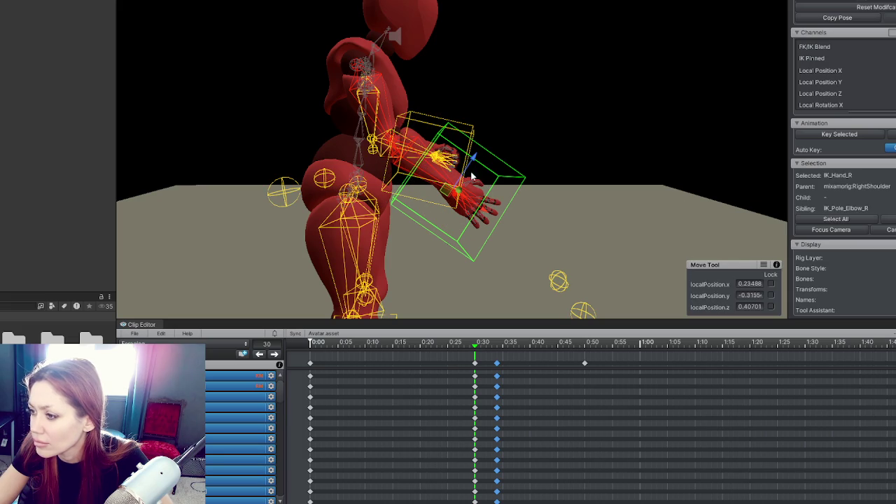
left_click_drag(475, 196, 512, 100)
key("ctrl+z")
mouse_move(497, 189)
left_mouse_down()
mouse_move(534, 216)
mouse_move(532, 246)
mouse_move(401, 131)
mouse_move(766, 76)
mouse_move(464, 98)
mouse_move(354, 91)
mouse_move(386, 288)
mouse_move(550, 149)
mouse_move(518, 157)
mouse_move(546, 162)
mouse_move(626, 140)
mouse_move(616, 169)
mouse_move(378, 133)
mouse_move(142, 128)
mouse_move(91, 138)
mouse_move(631, 133)
mouse_move(542, 154)
mouse_move(558, 211)
mouse_move(430, 256)
mouse_move(280, 231)
mouse_move(594, 154)
mouse_move(600, 131)
left_mouse_up()
mouse_move(520, 103)
left_mouse_down()
mouse_move(315, 112)
mouse_move(701, 120)
left_mouse_up()
left_click_drag(439, 310, 452, 20)
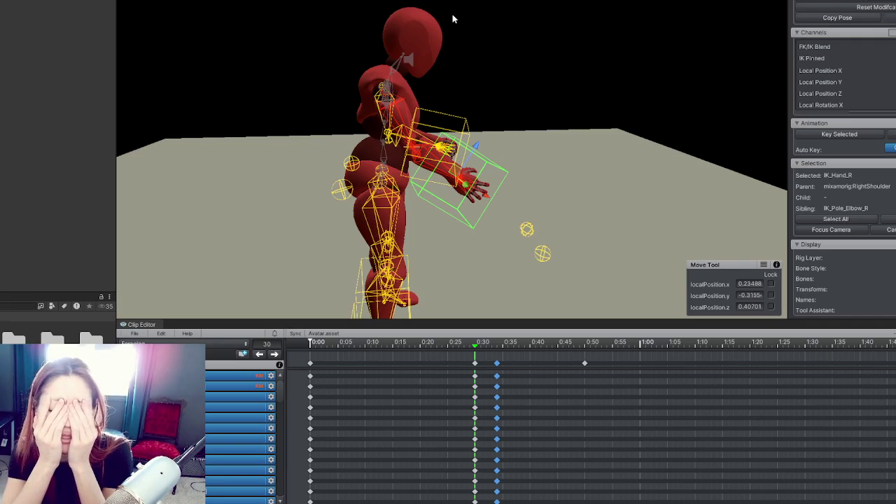